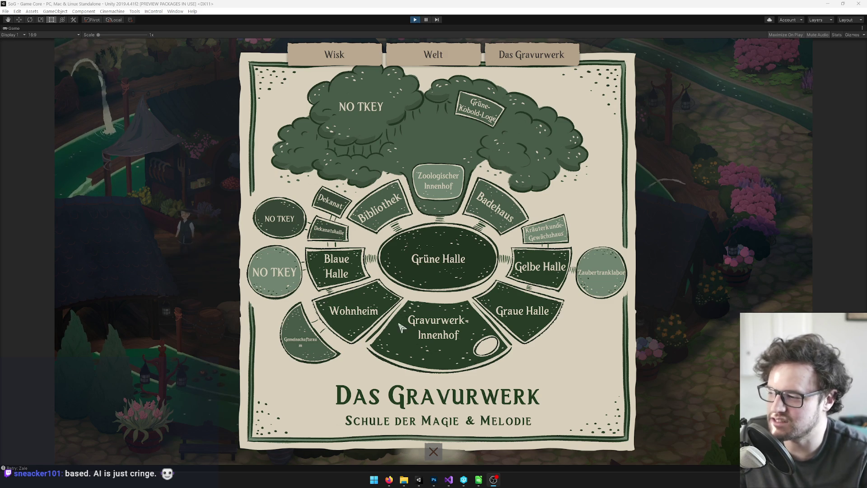
# Exit Play mode on the German map preview and un-maximize the Game view with Ctrl+P.
pyautogui.click(307, 342)
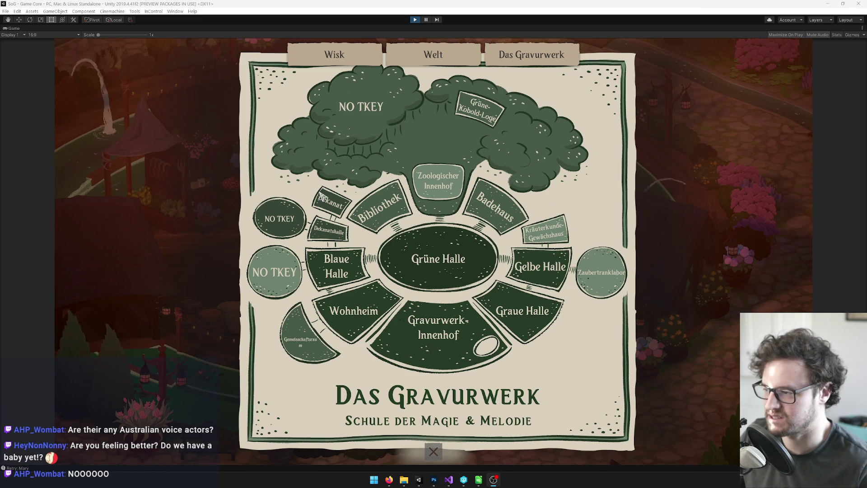
pyautogui.click(413, 20)
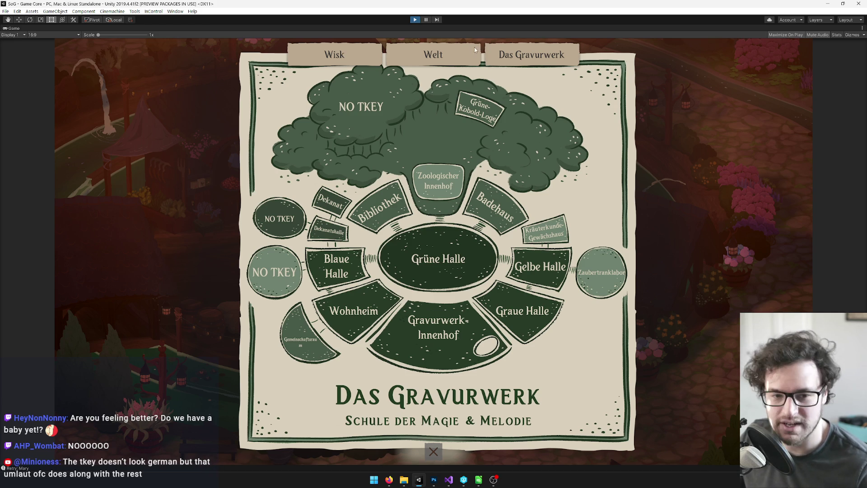
pyautogui.hotkey('ctrl', 'p')
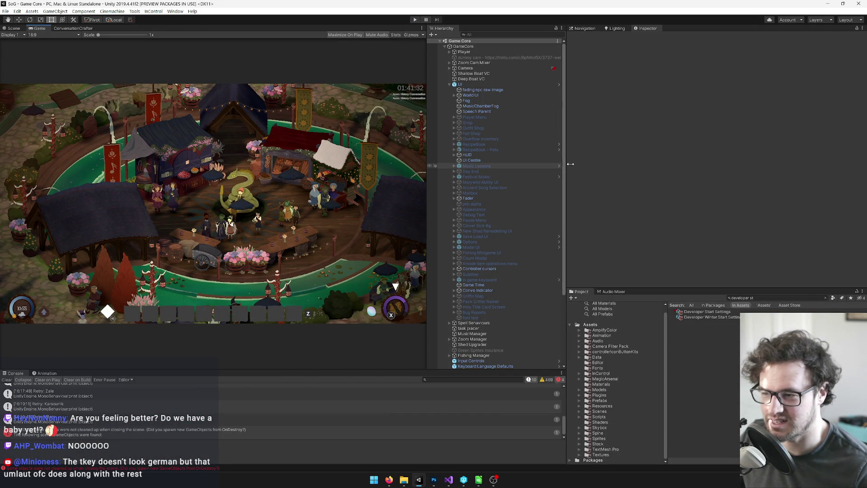
# Drag the panel dividers to widen the Game view and Hierarchy and heighten the Project list.
pyautogui.moveTo(568, 163); pyautogui.dragTo(576, 167)
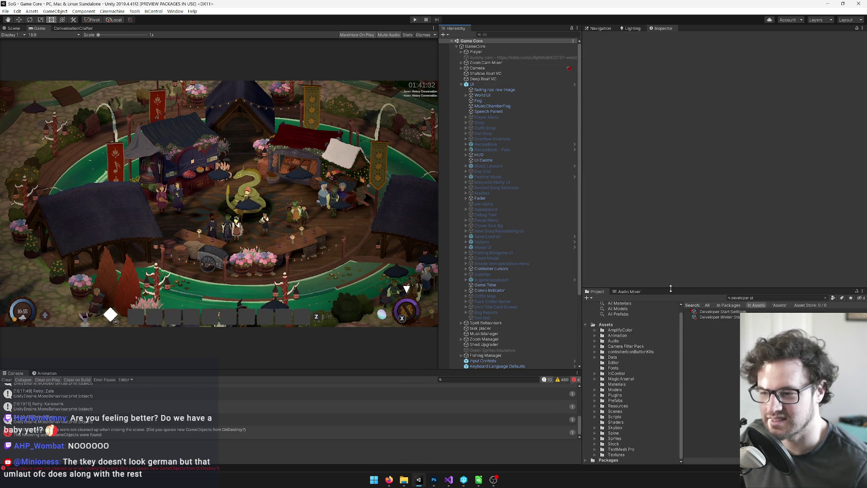
pyautogui.moveTo(670, 289); pyautogui.dragTo(678, 279)
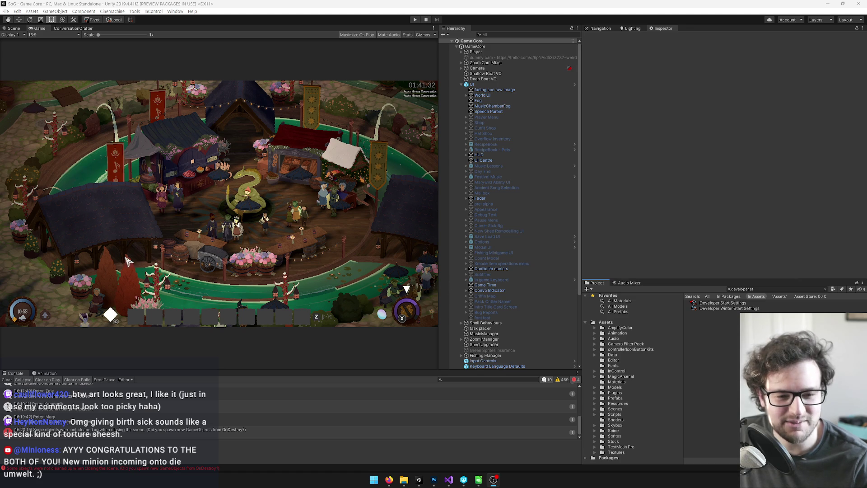
pyautogui.click(758, 289)
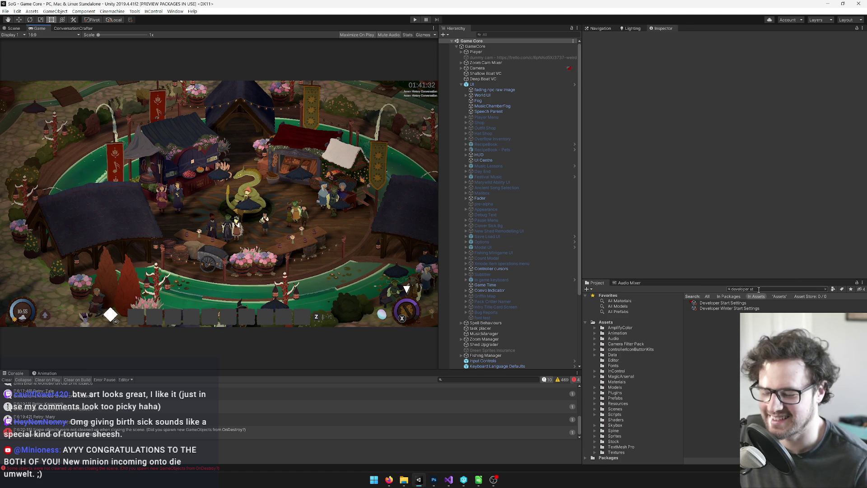
# Search the Project for 'maps' and open the Maps prefab in the Scene view.
pyautogui.write('maps')
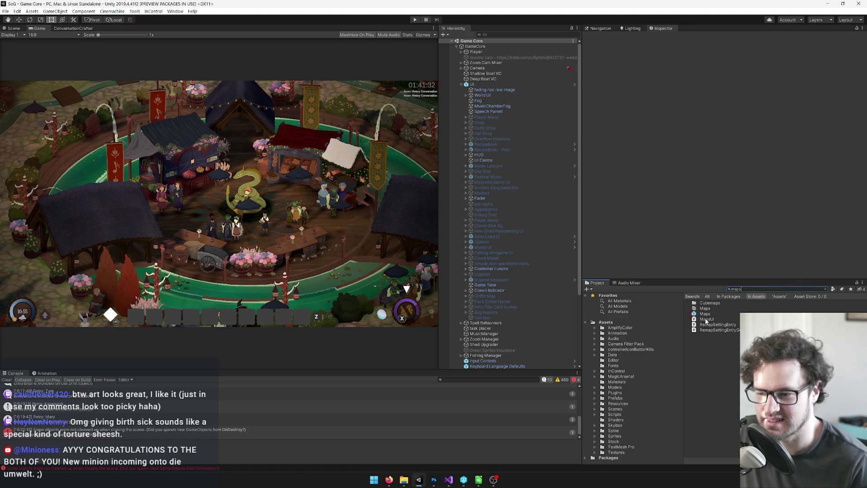
pyautogui.click(704, 314)
pyautogui.click(722, 63)
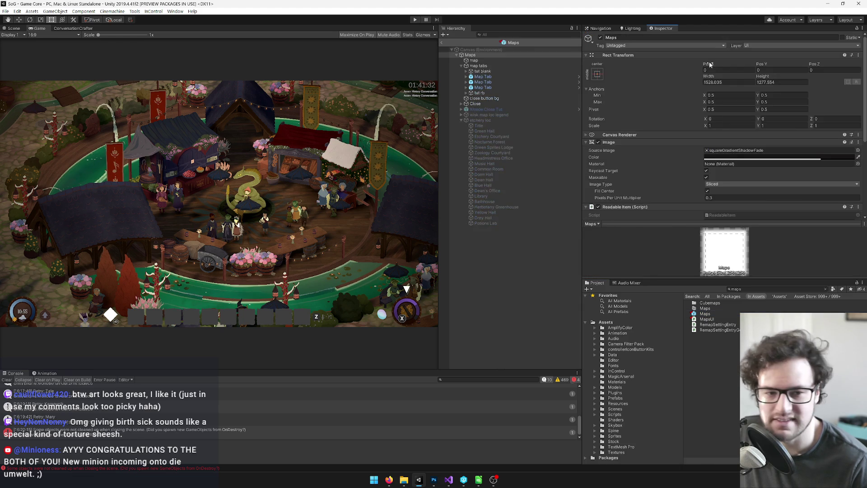
pyautogui.click(14, 29)
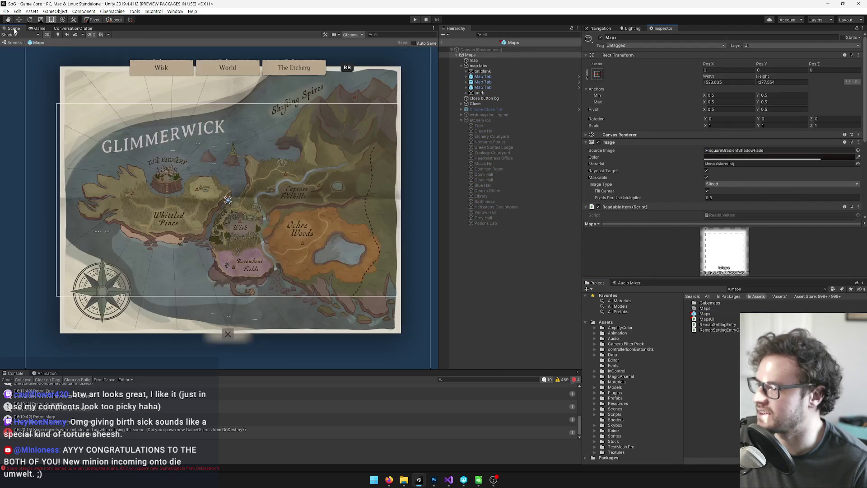
# Enable the etchery loc label group so English location names show on the map.
pyautogui.click(490, 61)
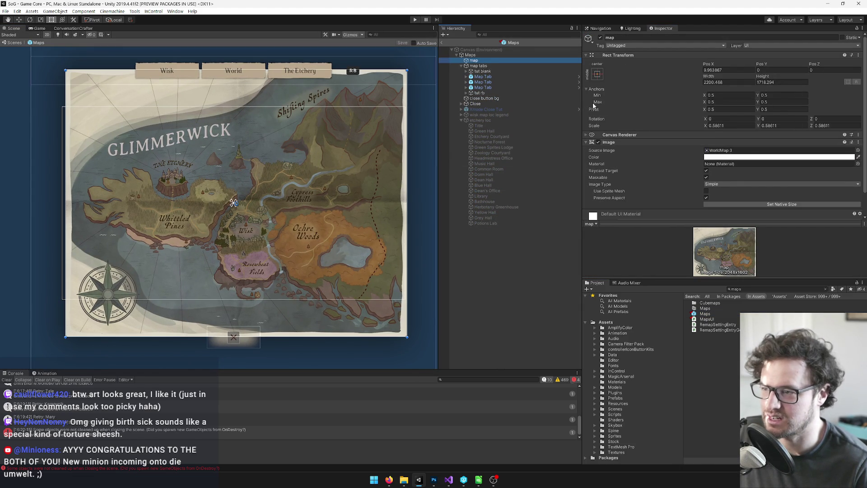
pyautogui.click(488, 120)
pyautogui.click(599, 38)
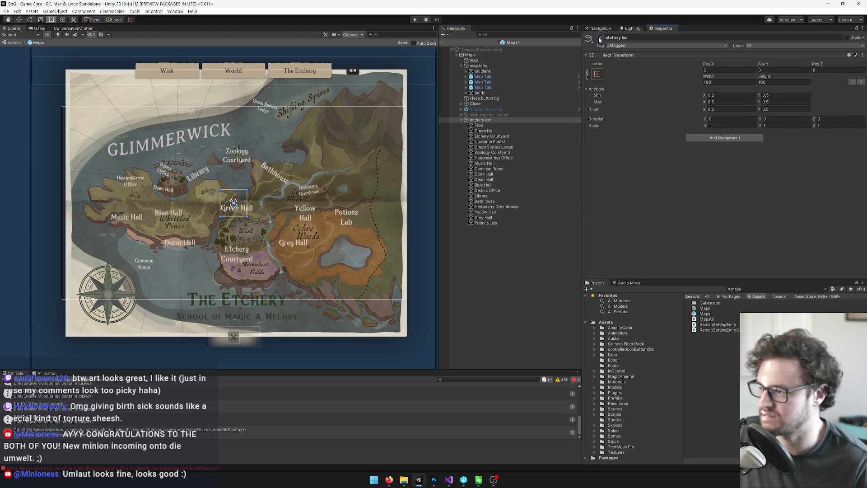
pyautogui.scroll(5, 210, 137)
pyautogui.moveTo(220, 182); pyautogui.dragTo(220, 142)
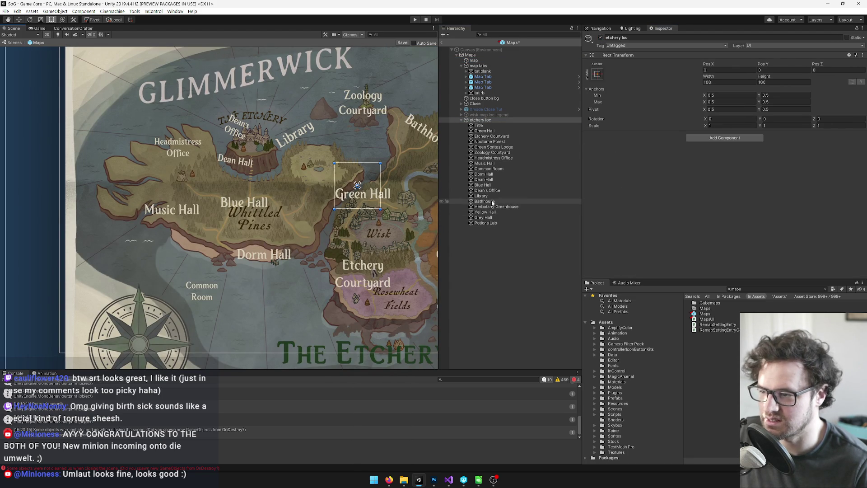
# Select the Music Hall label to inspect its Localize On Enable ID, then go to the loc spreadsheet.
pyautogui.click(493, 163)
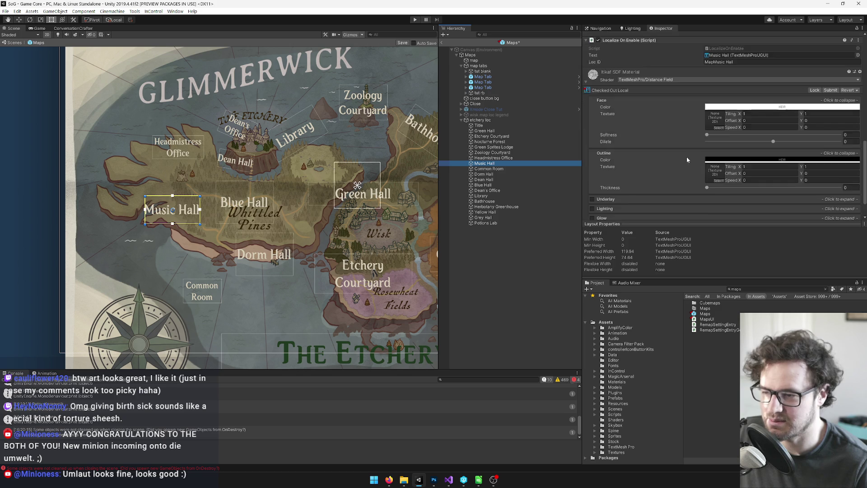
pyautogui.scroll(-3, 722, 163)
pyautogui.scroll(3, 722, 163)
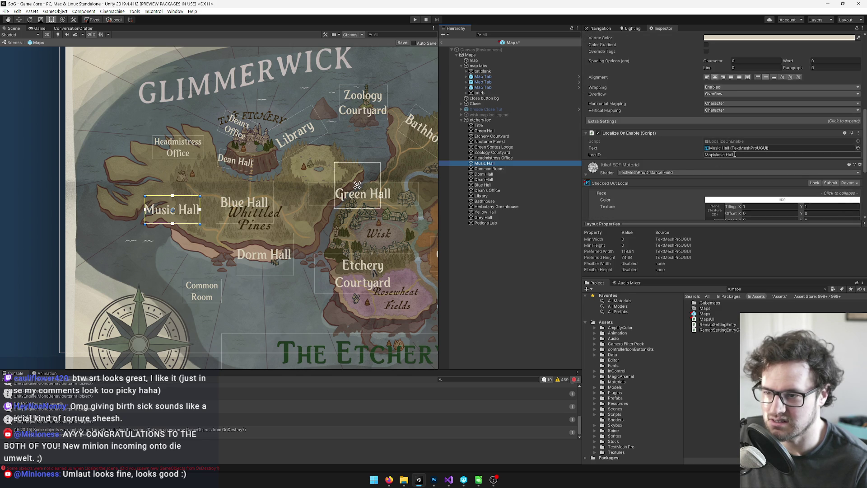
pyautogui.moveTo(388, 479)
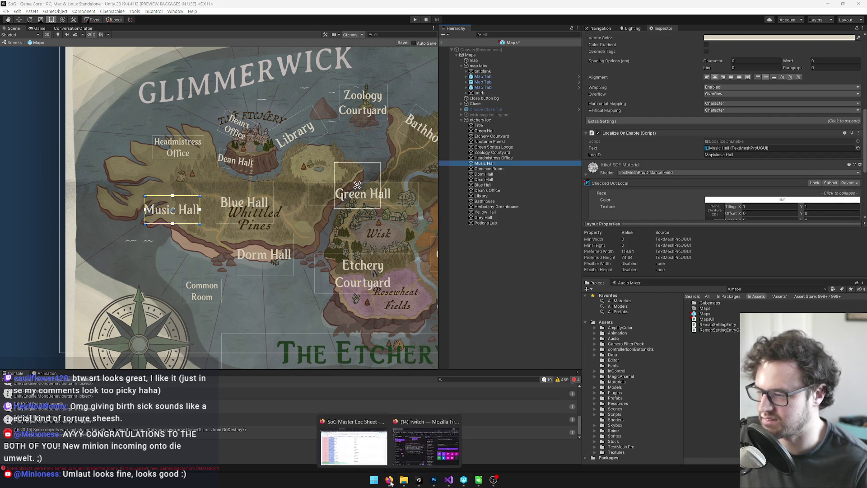
pyautogui.click(356, 449)
# Find 'music hall' in the SoG Master Loc Sheet and read its ID MapMusic_Hall in cell A4543.
pyautogui.hotkey('ctrl', 'f')
pyautogui.write('map')
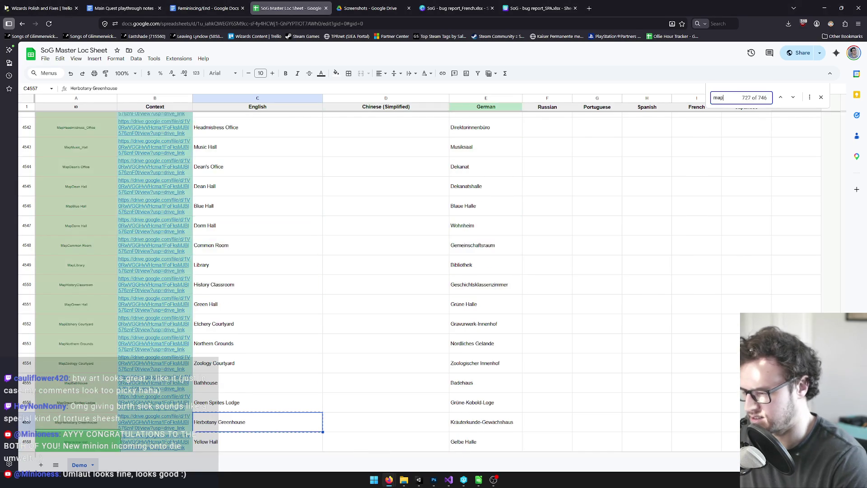
pyautogui.write('musi')
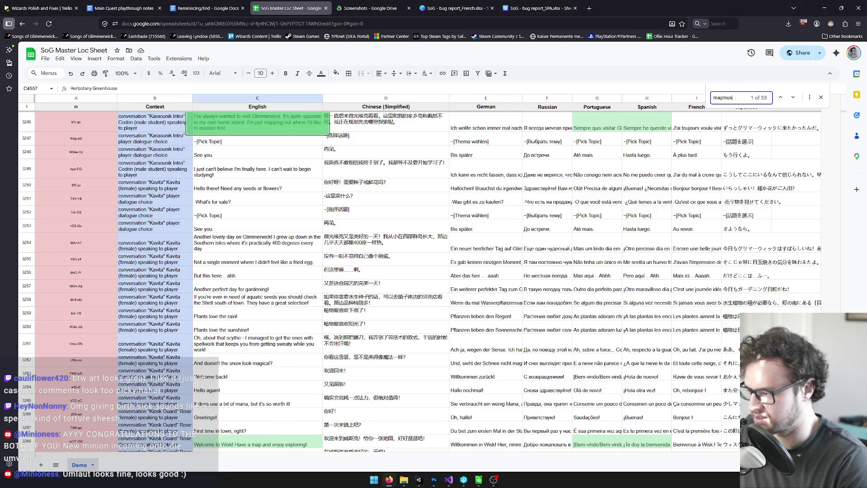
pyautogui.press('BackSpace')
pyautogui.press('BackSpace')
pyautogui.press('BackSpace')
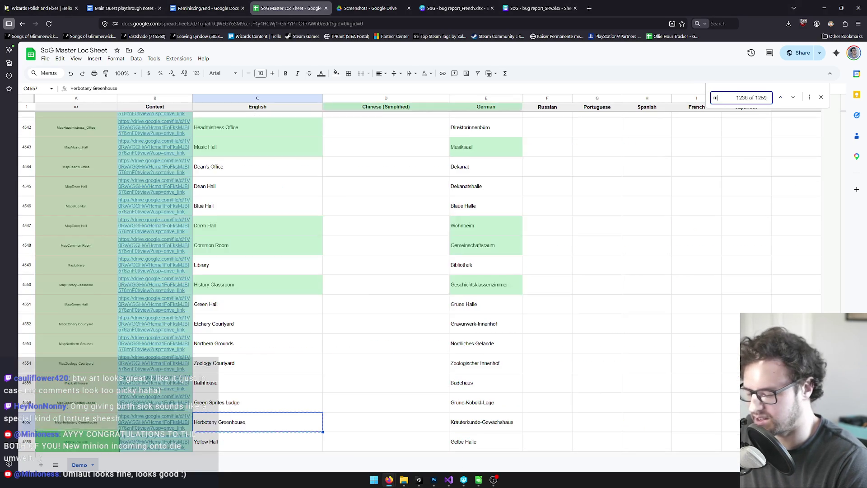
pyautogui.press('BackSpace')
pyautogui.press('BackSpace')
pyautogui.press('BackSpace')
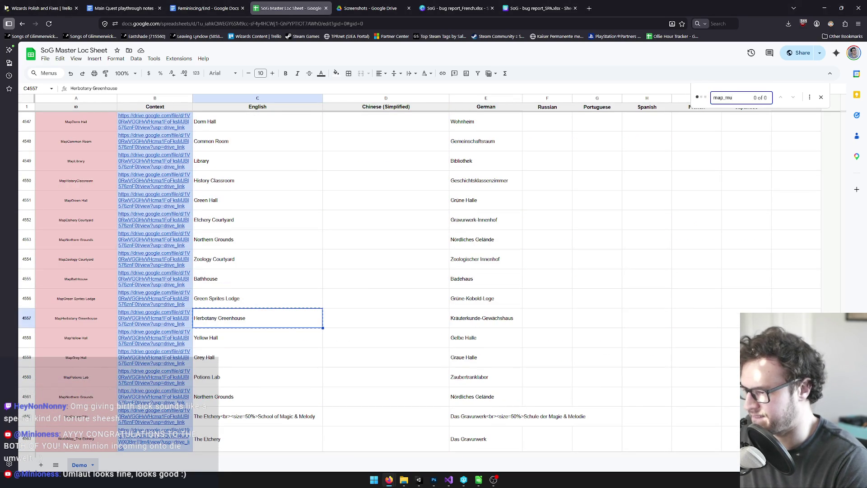
pyautogui.write('music hall')
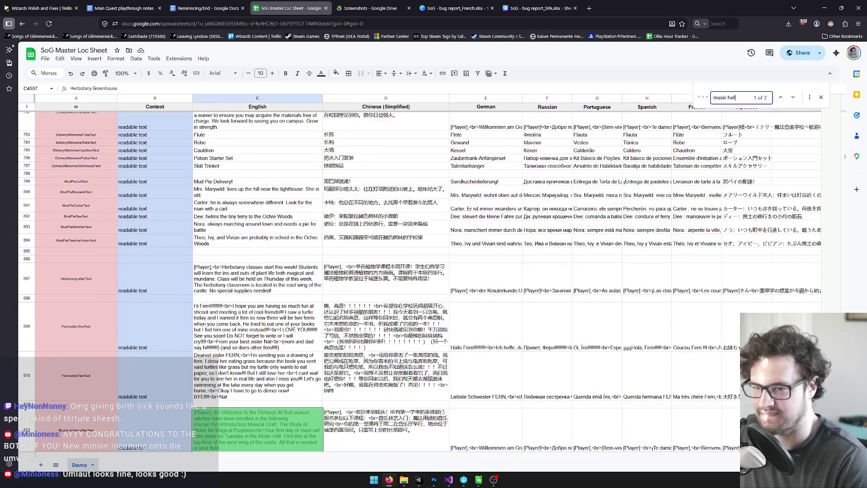
pyautogui.click(793, 98)
pyautogui.scroll(-2, 379, 305)
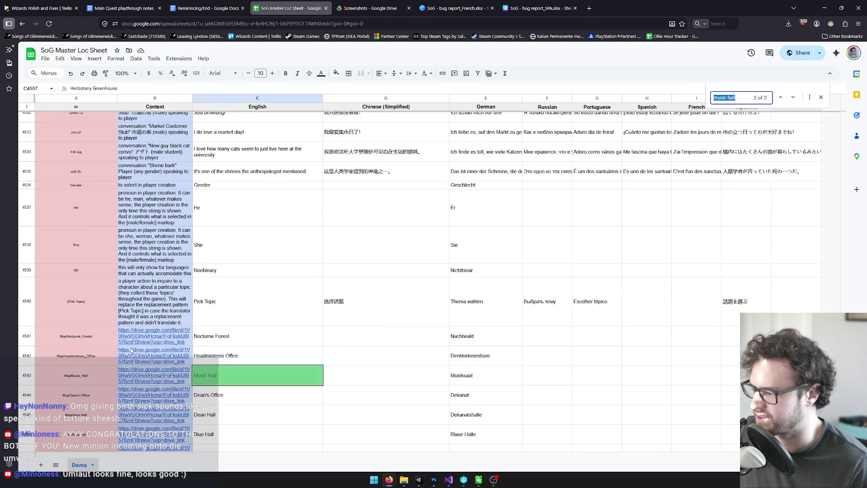
pyautogui.click(74, 381)
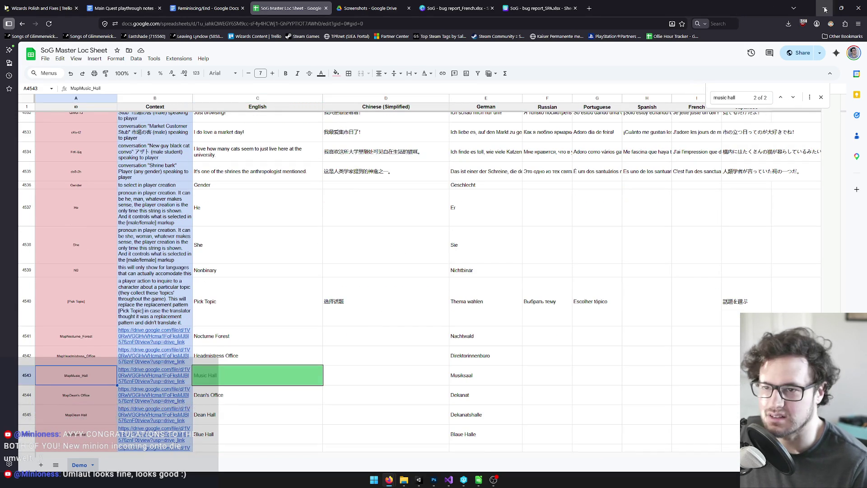
pyautogui.click(822, 9)
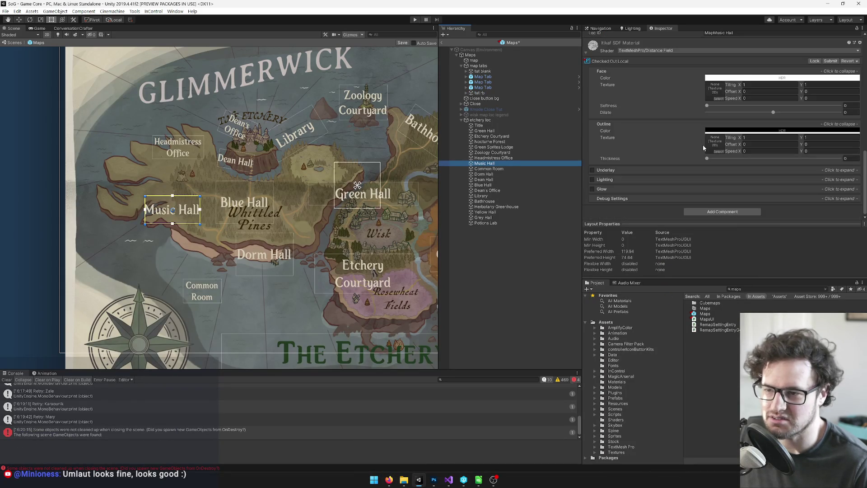
# Add an underscore to the Music Hall Loc ID so it reads MapMusic_Hall.
pyautogui.scroll(5, 745, 128)
pyautogui.scroll(-2, 760, 140)
pyautogui.click(726, 155)
pyautogui.click(775, 154)
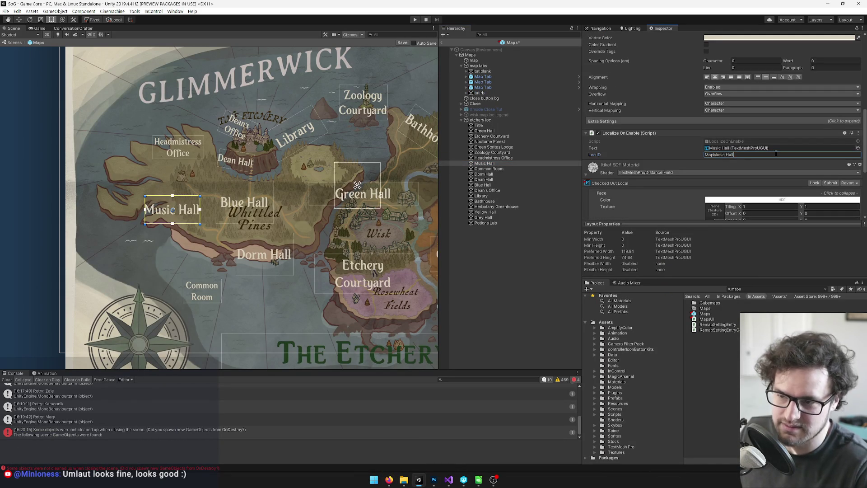
pyautogui.write('_')
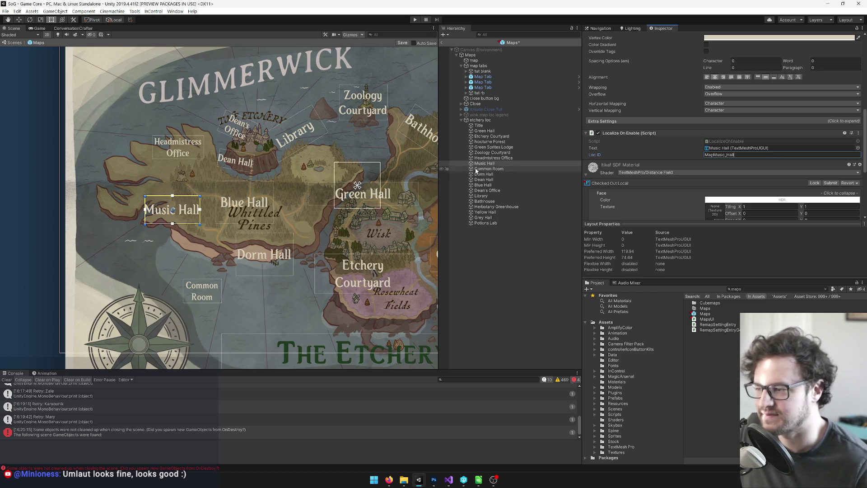
# Check the Headmistress Office ID against the sheet and add an underscore to Nocturne Forest's Loc ID.
pyautogui.click(488, 158)
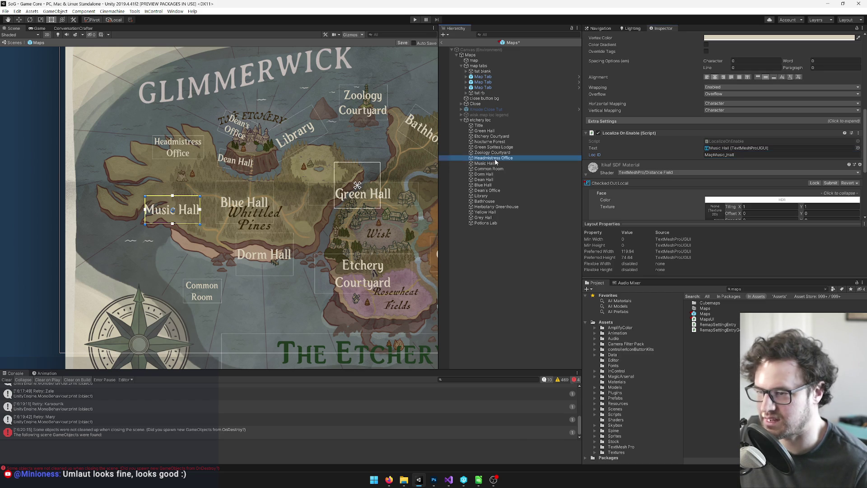
pyautogui.click(739, 154)
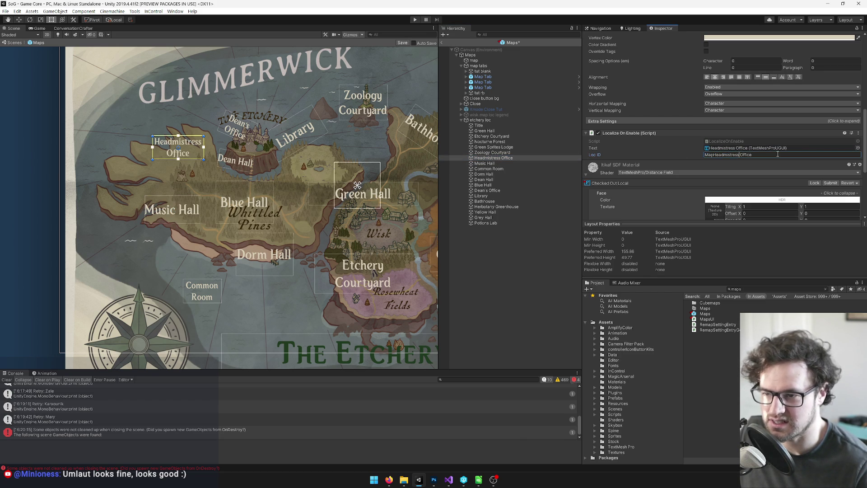
pyautogui.hotkey('alt', 'Tab')
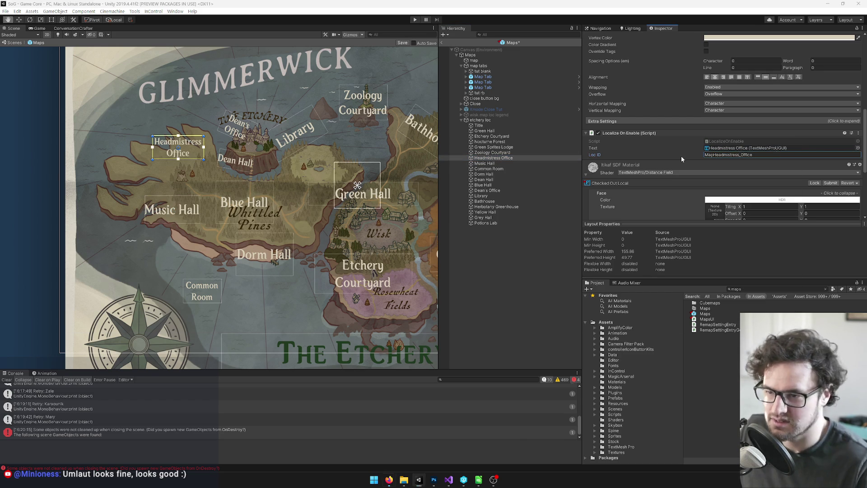
pyautogui.hotkey('alt', 'Tab')
pyautogui.hotkey('alt', 'Tab')
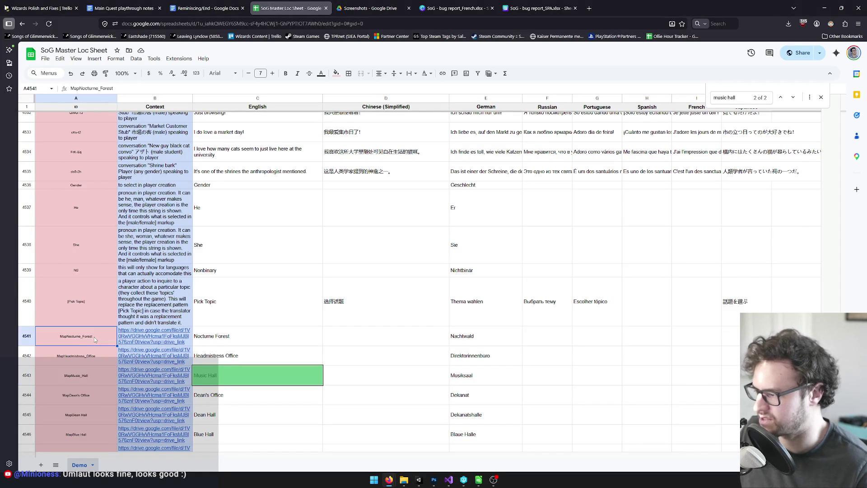
pyautogui.hotkey('alt', 'Tab')
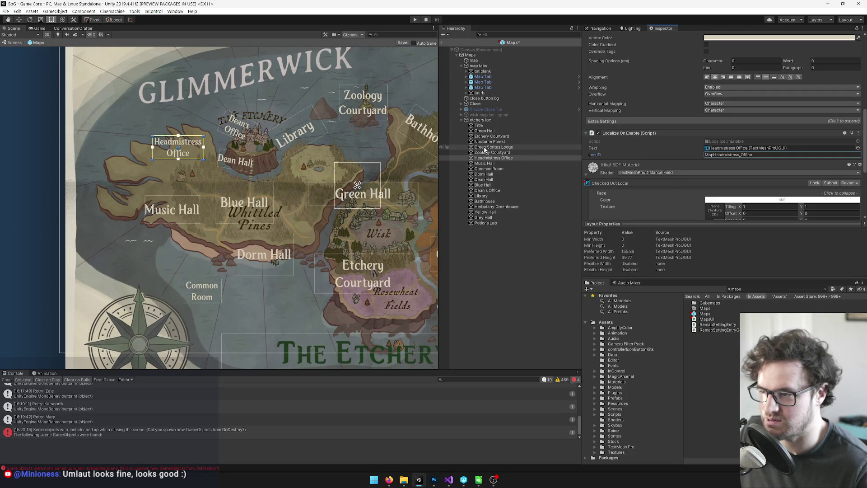
pyautogui.click(485, 141)
pyautogui.click(733, 155)
pyautogui.click(732, 155)
pyautogui.press('BackSpace')
pyautogui.write('_Hall')
# Turn off the etchery loc labels, save the Maps prefab, and return to the GameCore scene.
pyautogui.click(485, 163)
pyautogui.click(486, 120)
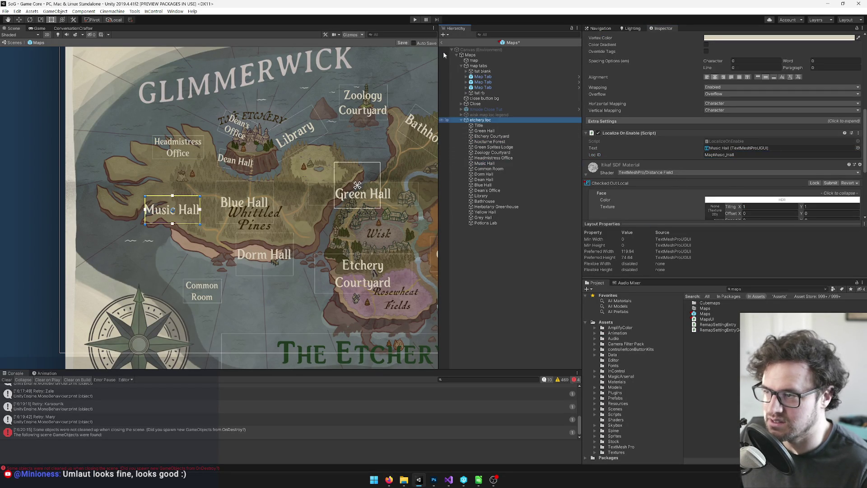
pyautogui.click(600, 38)
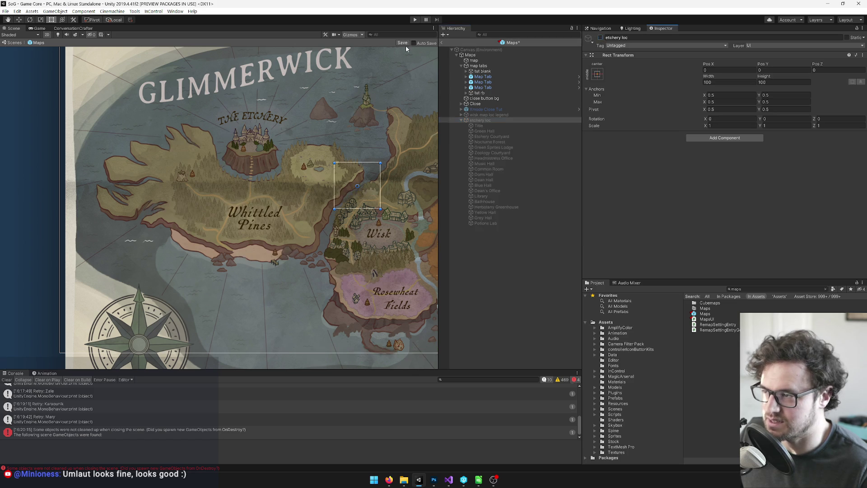
pyautogui.click(400, 42)
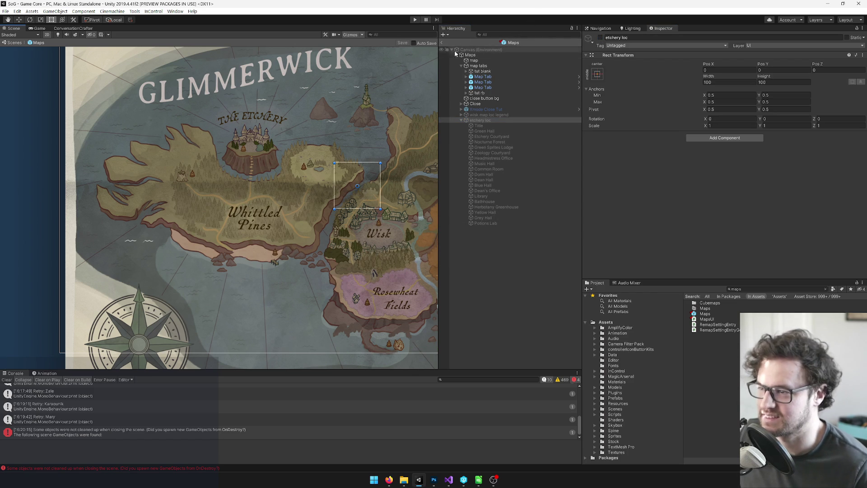
pyautogui.click(441, 42)
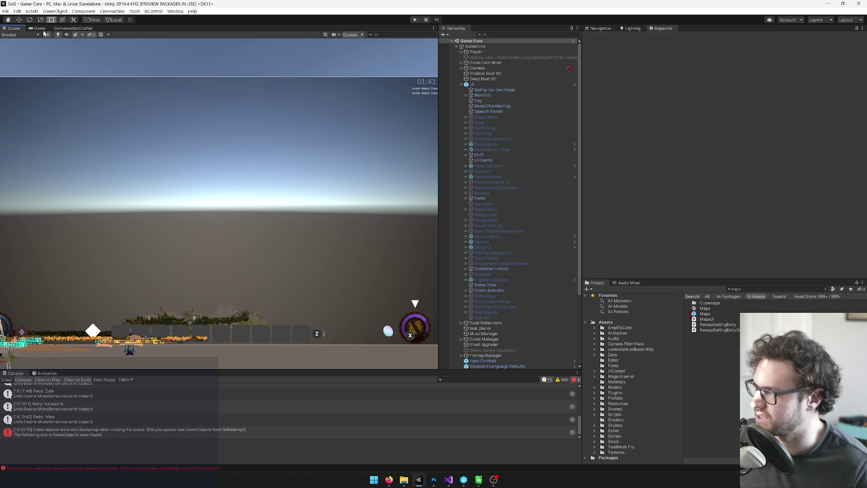
# Run the game, open the map with M, switch to Das Gravurwerk, and restore the Game view size.
pyautogui.click(42, 28)
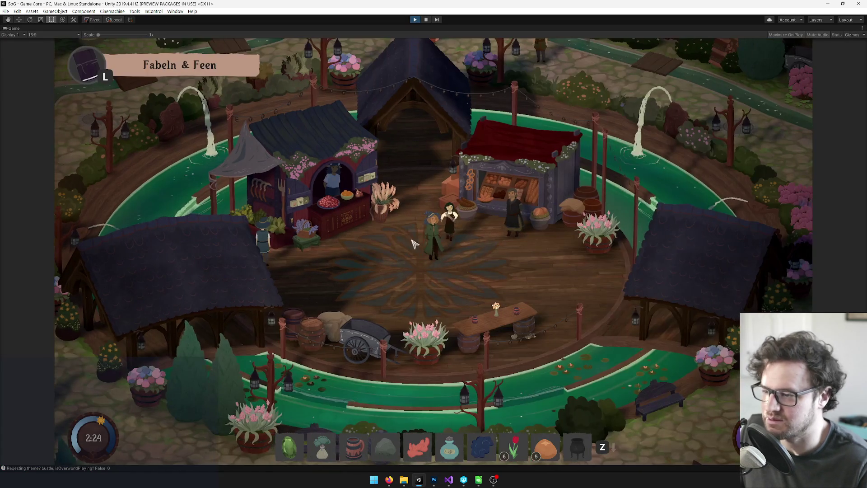
pyautogui.press('m')
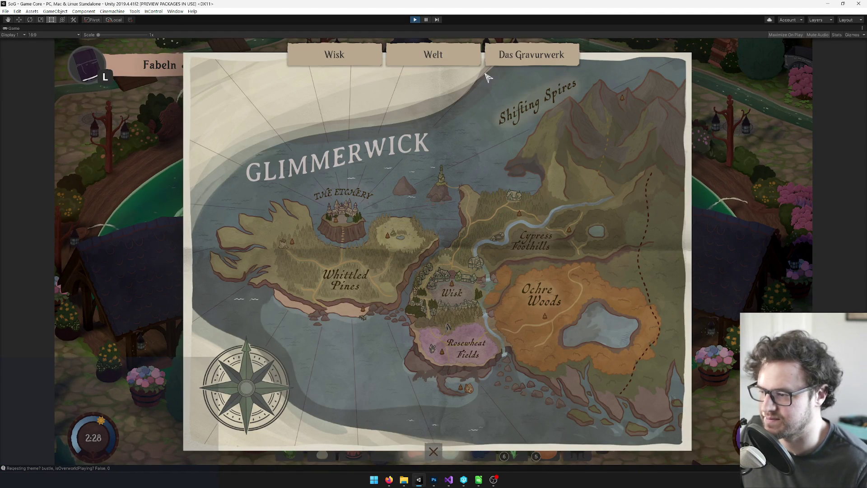
pyautogui.click(502, 55)
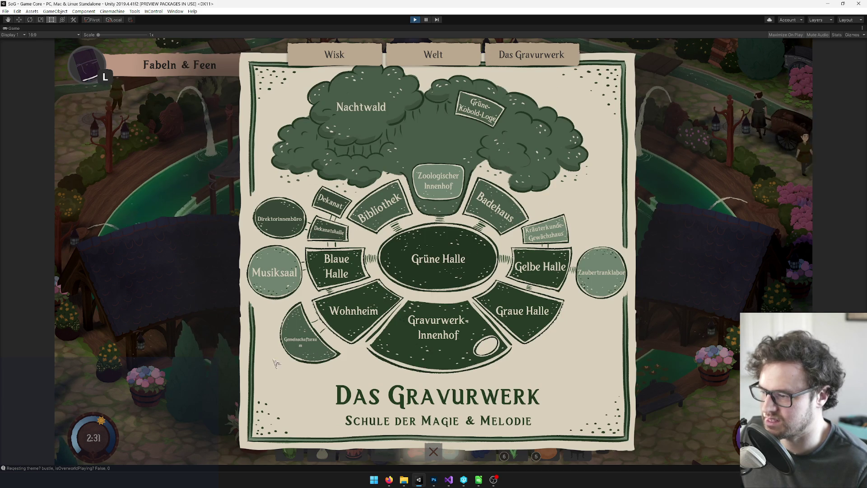
pyautogui.rightClick(12, 28)
pyautogui.click(31, 50)
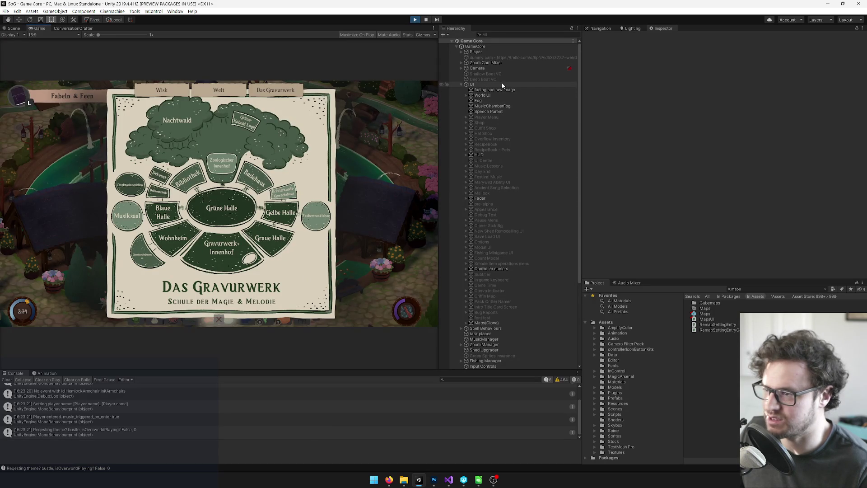
# Pan the Scene view to the school map's lower-left rooms and select the Common Room text.
pyautogui.click(14, 28)
pyautogui.press('q')
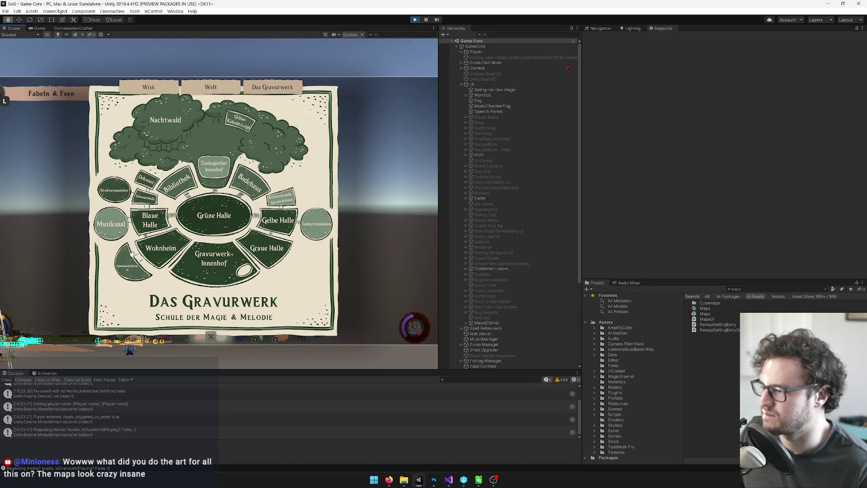
pyautogui.moveTo(131, 255); pyautogui.dragTo(190, 225)
pyautogui.scroll(10, 199, 182)
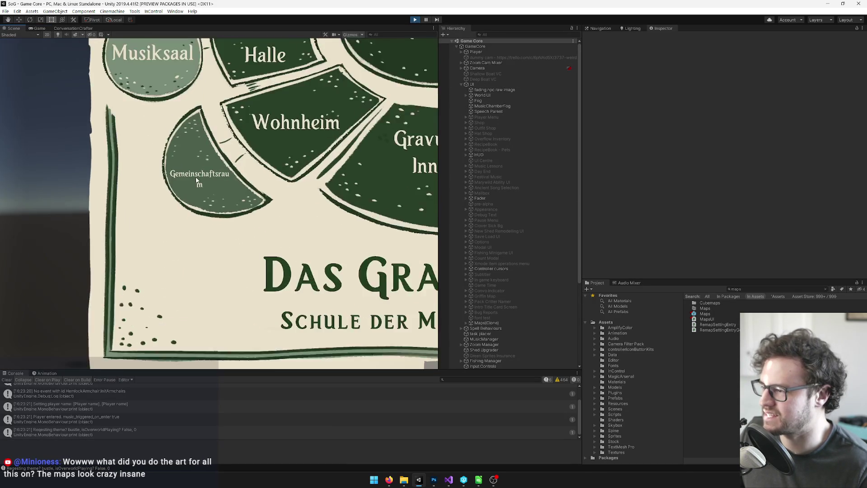
pyautogui.scroll(4, 200, 190)
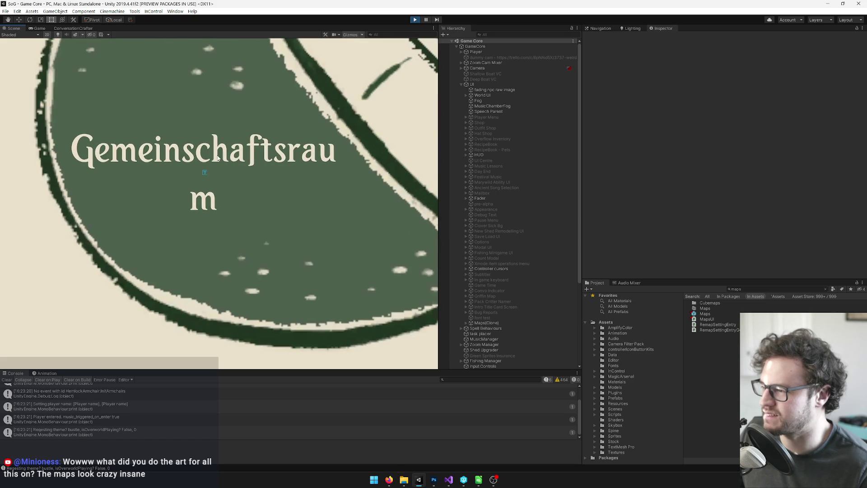
pyautogui.click(220, 149)
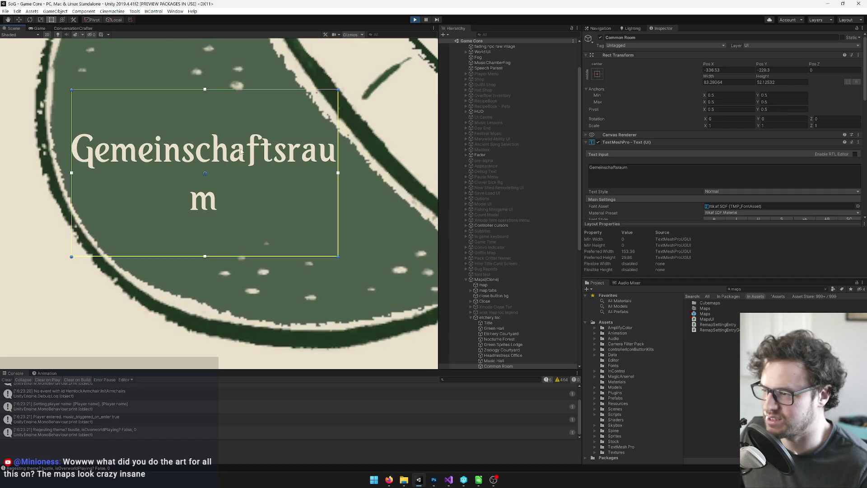
pyautogui.scroll(-3, 712, 125)
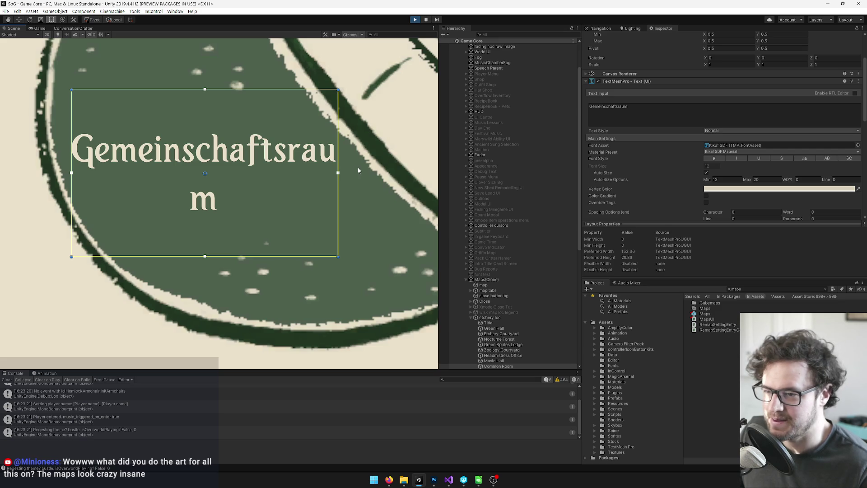
pyautogui.click(350, 192)
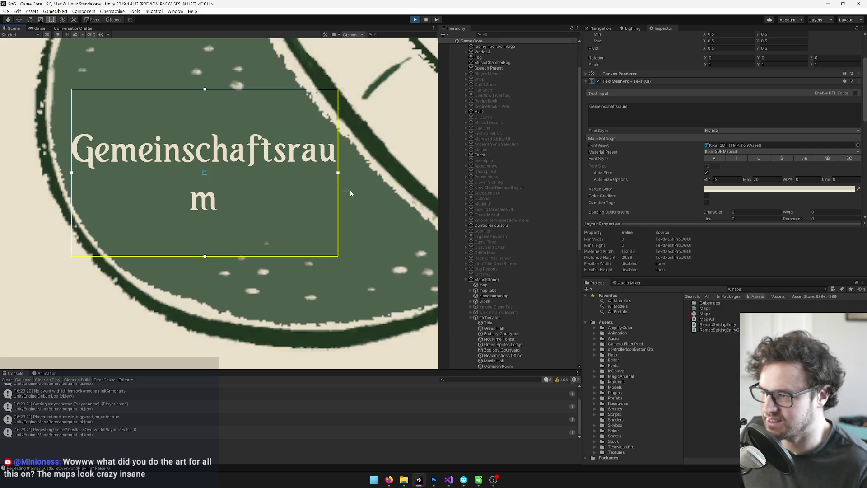
pyautogui.click(350, 192)
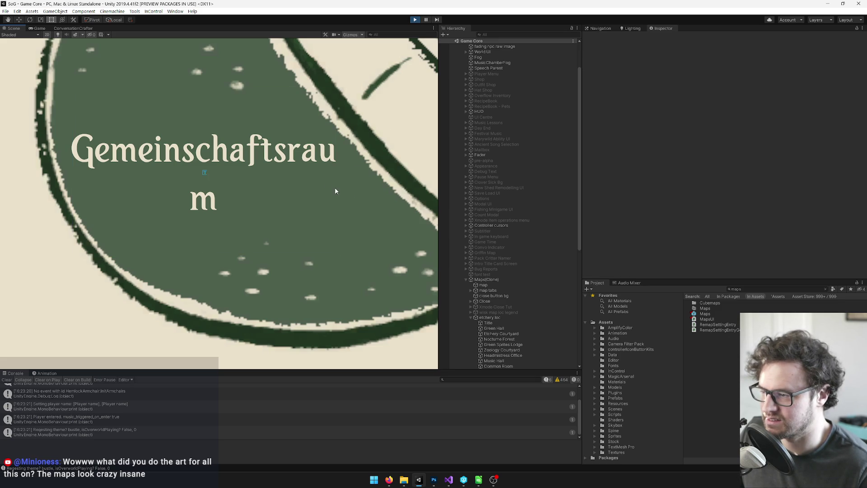
pyautogui.click(308, 159)
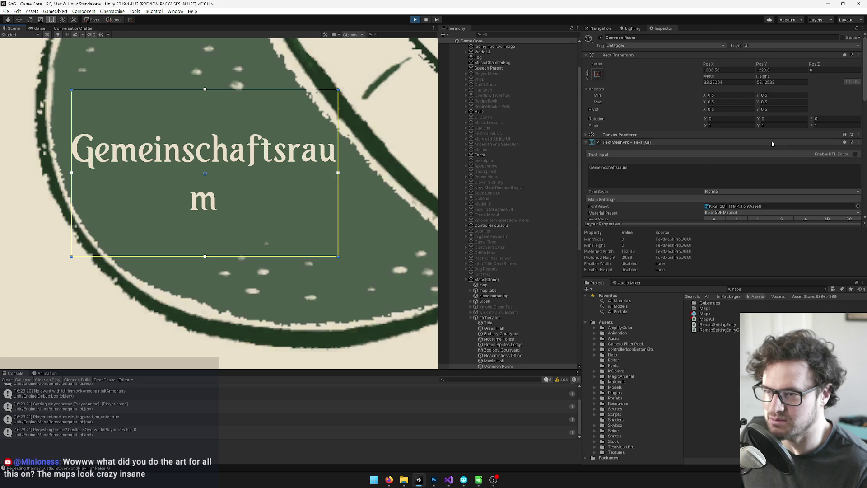
# Set the Common Room label's Rect Transform width to 95 and move it slightly right.
pyautogui.click(725, 82)
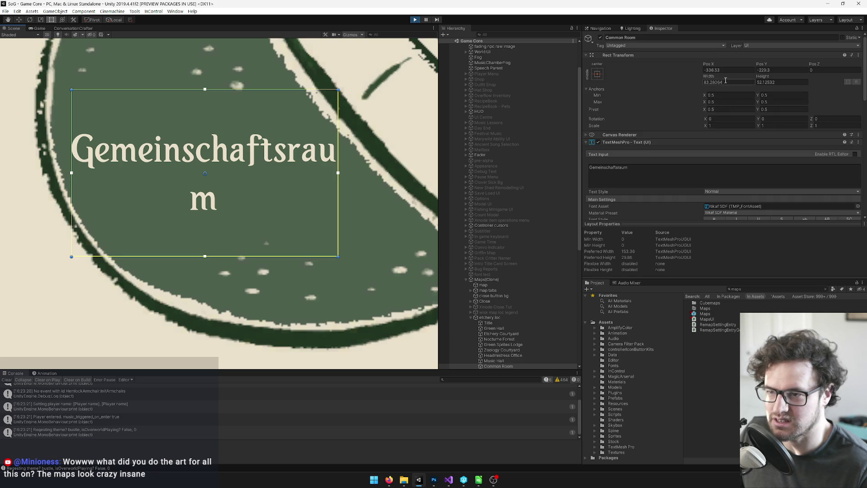
pyautogui.write('90')
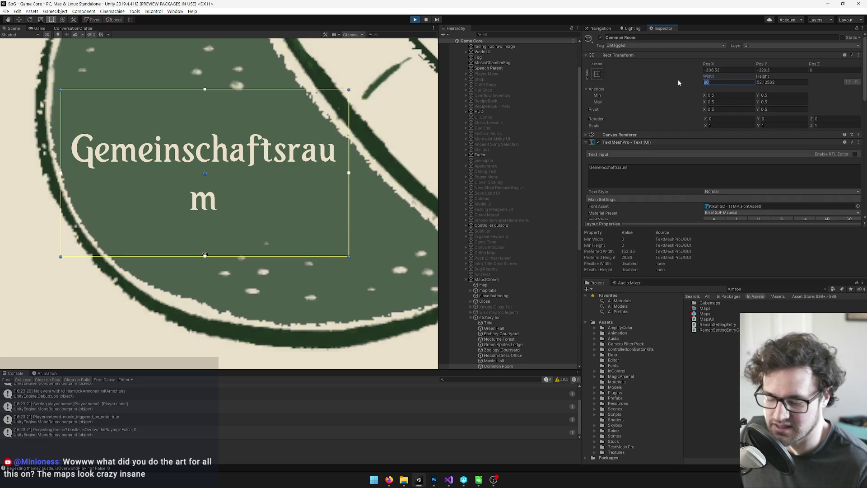
pyautogui.press('BackSpace')
pyautogui.write('5')
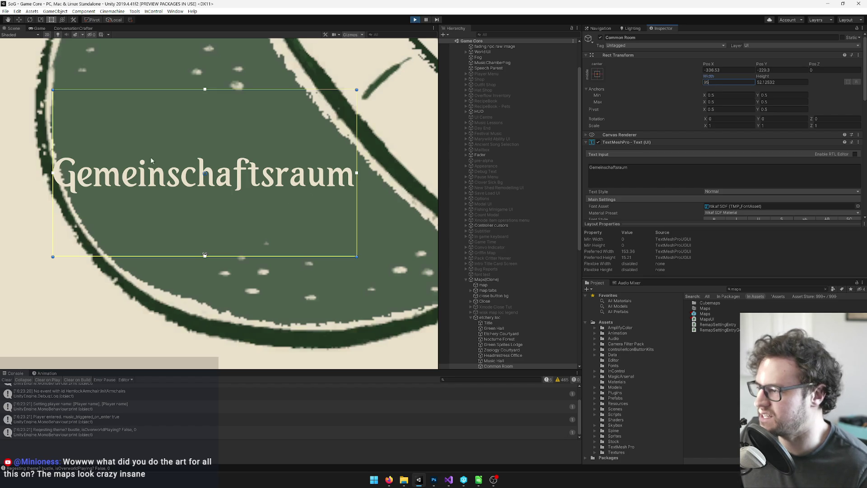
pyautogui.moveTo(288, 196); pyautogui.dragTo(303, 198)
# Compare the Gemeinschaftsraum label between the Game and Scene views.
pyautogui.click(37, 29)
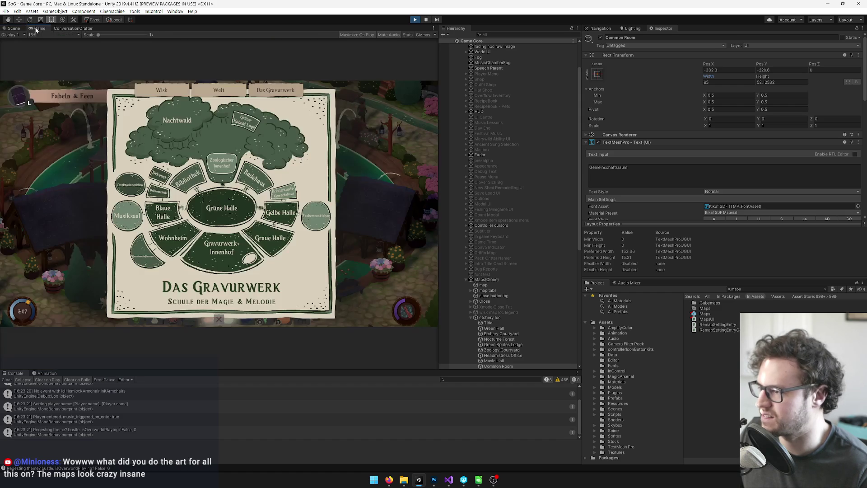
pyautogui.click(18, 30)
pyautogui.click(36, 29)
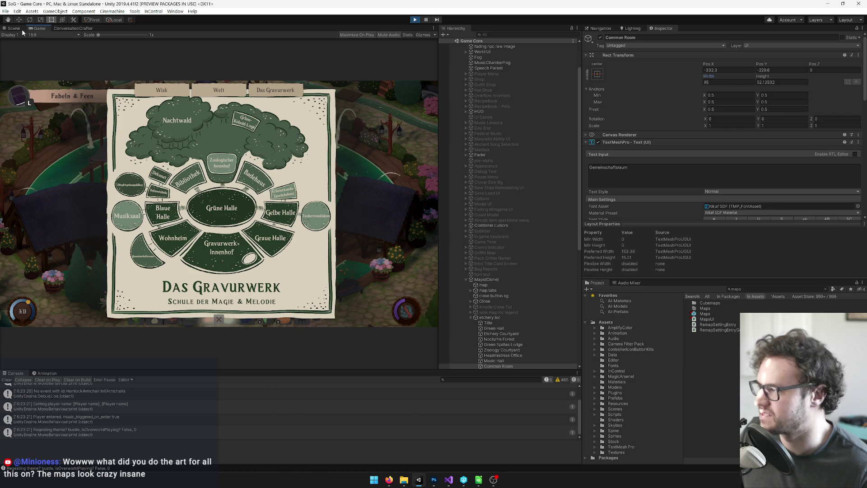
pyautogui.click(7, 30)
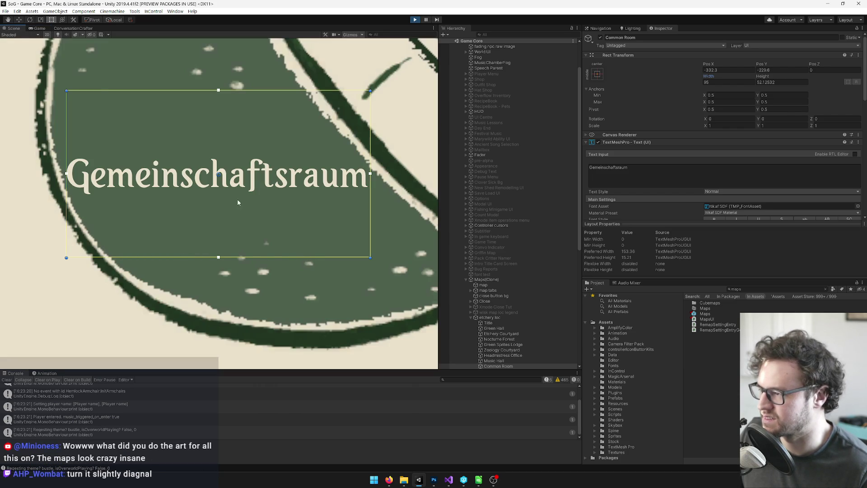
pyautogui.click(40, 28)
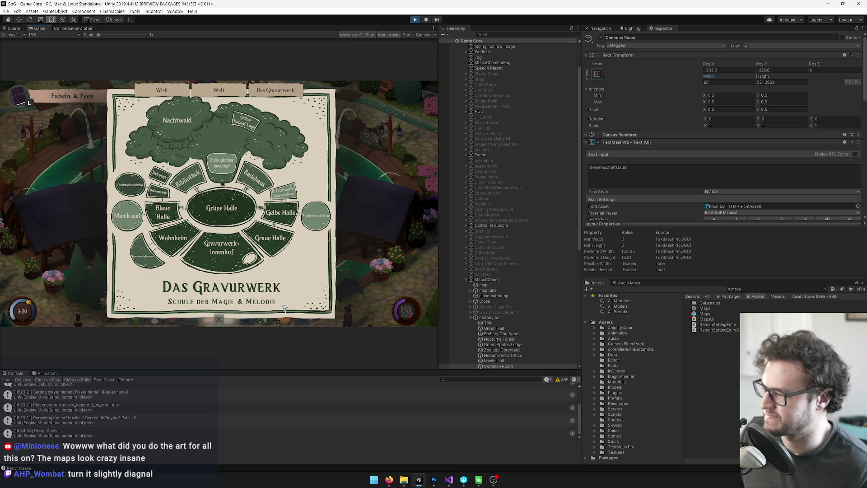
pyautogui.click(13, 28)
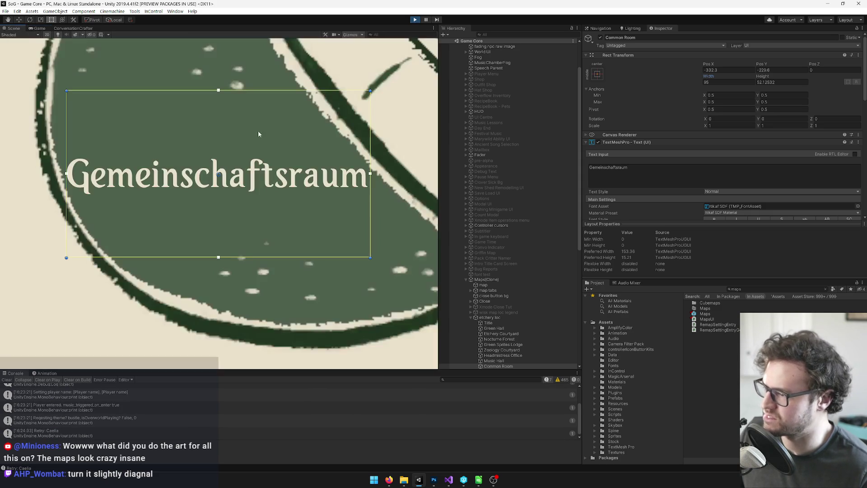
# Rotate the Gemeinschaftsraum label diagonally, widen it to about 128, and reposition it up-left.
pyautogui.moveTo(373, 90)
pyautogui.mouseDown()
pyautogui.moveTo(419, 166)
pyautogui.moveTo(424, 219)
pyautogui.mouseUp()
pyautogui.scroll(-5, 348, 269)
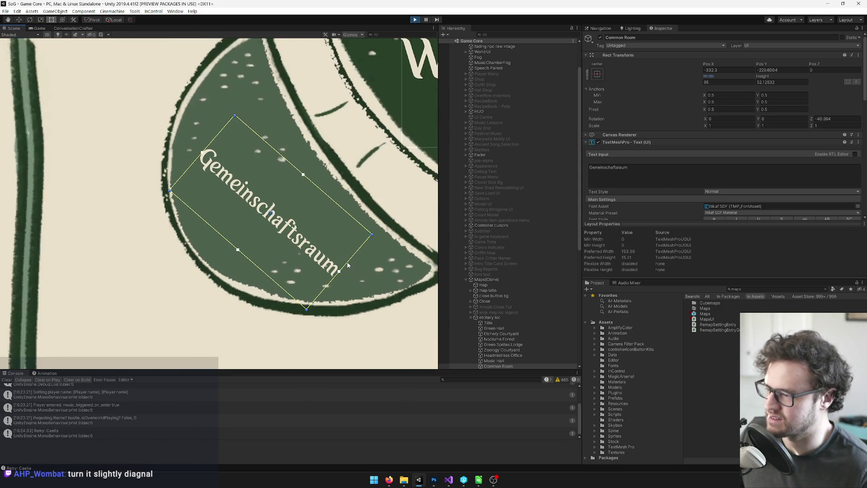
pyautogui.moveTo(356, 267); pyautogui.dragTo(399, 298)
pyautogui.moveTo(358, 270)
pyautogui.mouseDown()
pyautogui.moveTo(340, 233)
pyautogui.moveTo(345, 241)
pyautogui.mouseUp()
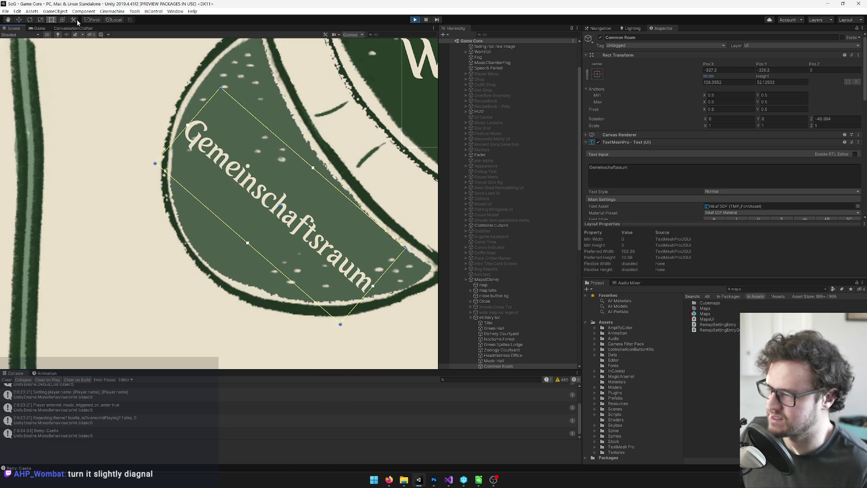
pyautogui.click(36, 28)
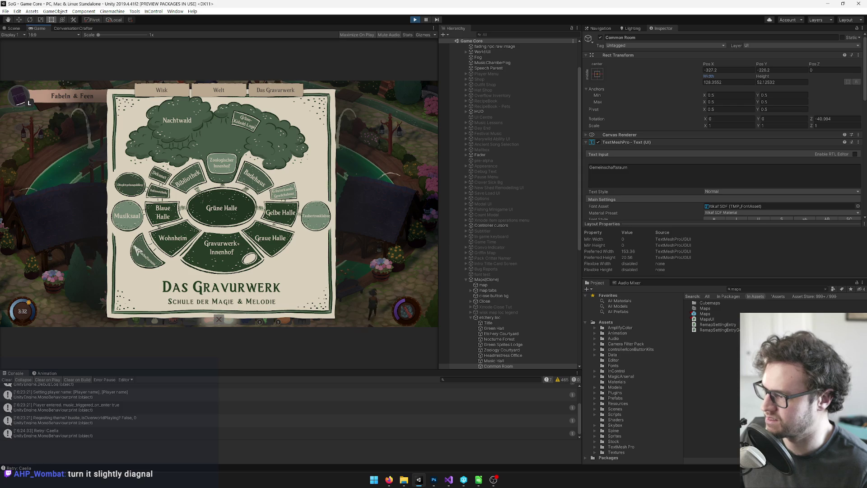
pyautogui.click(13, 28)
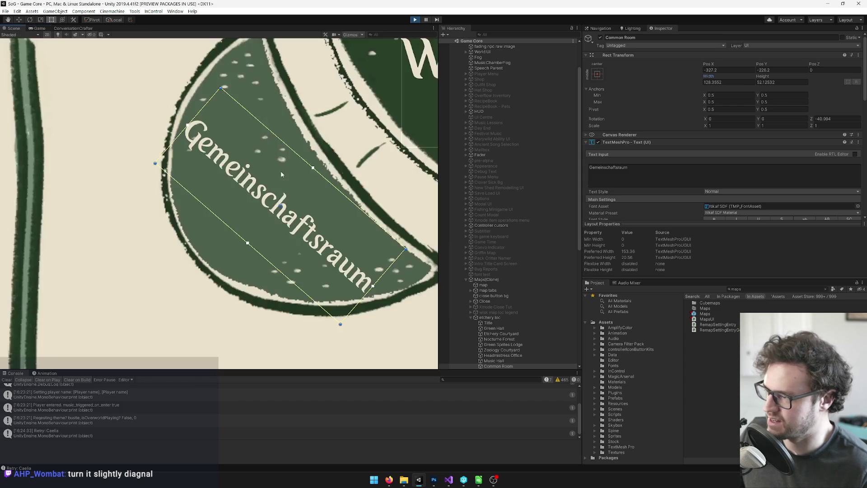
pyautogui.moveTo(329, 212); pyautogui.dragTo(331, 211)
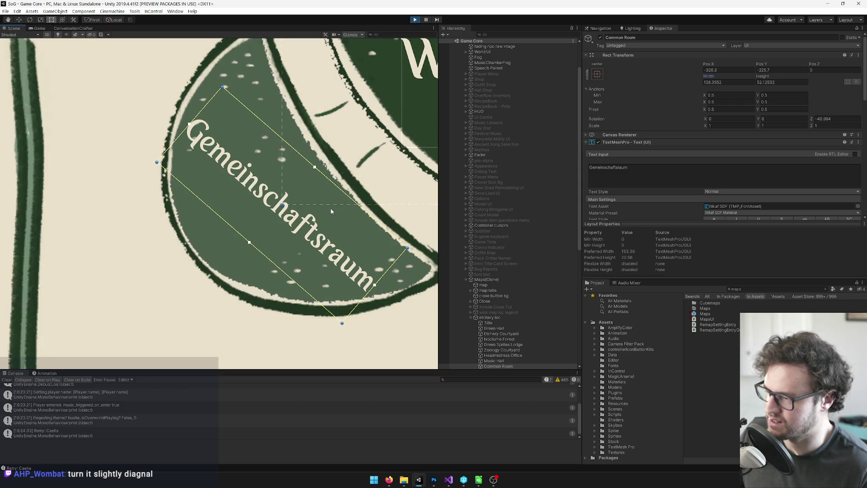
pyautogui.click(36, 29)
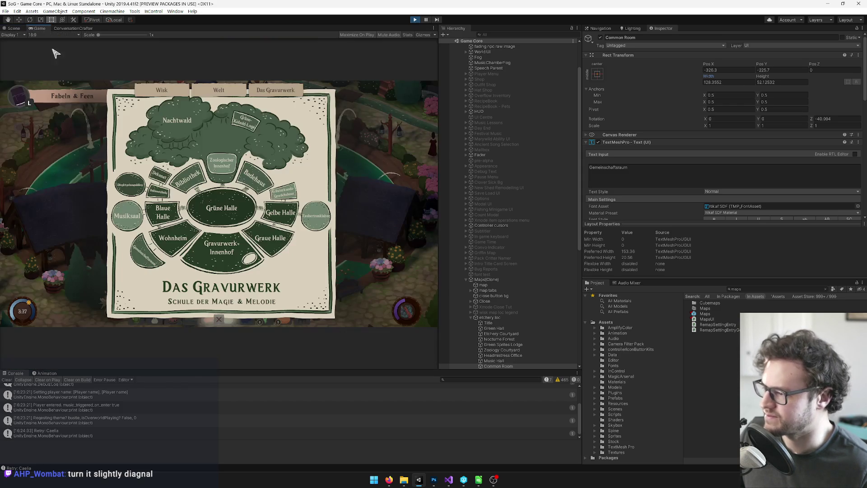
# Nudge the label up-right and widen it from both edges to about 137.95, then check in game.
pyautogui.rightClick(624, 55)
pyautogui.click(653, 92)
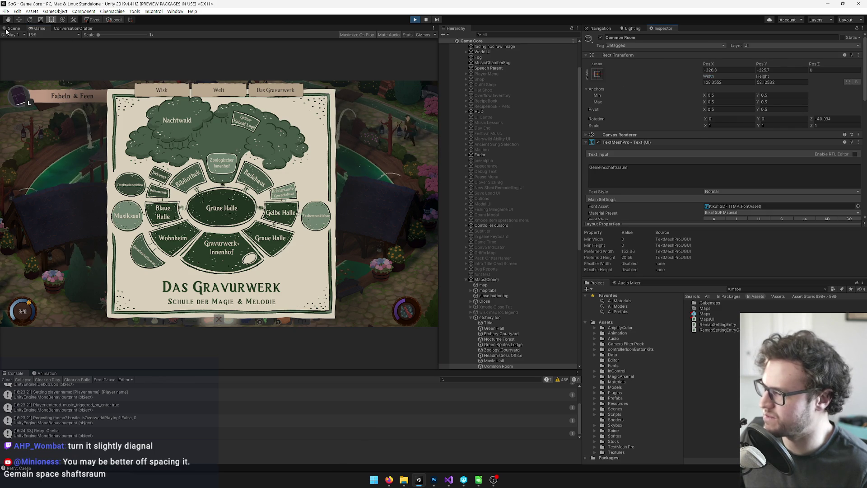
pyautogui.click(10, 28)
pyautogui.moveTo(330, 194); pyautogui.dragTo(339, 184)
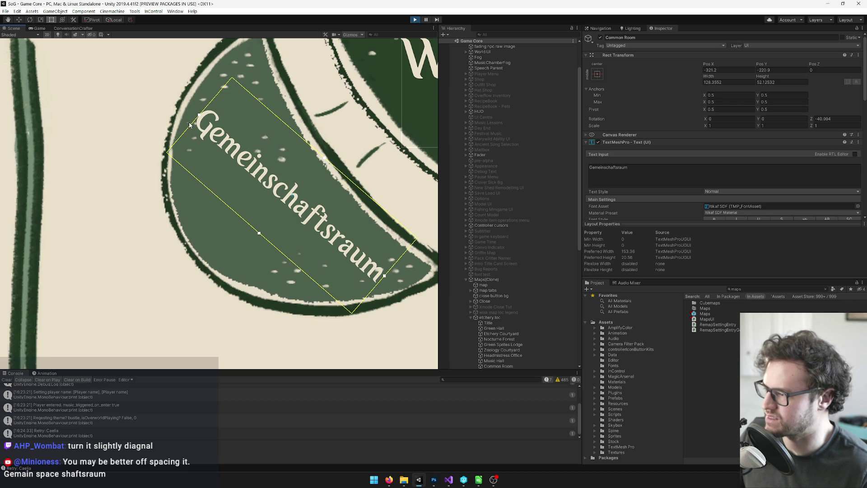
pyautogui.click(190, 125)
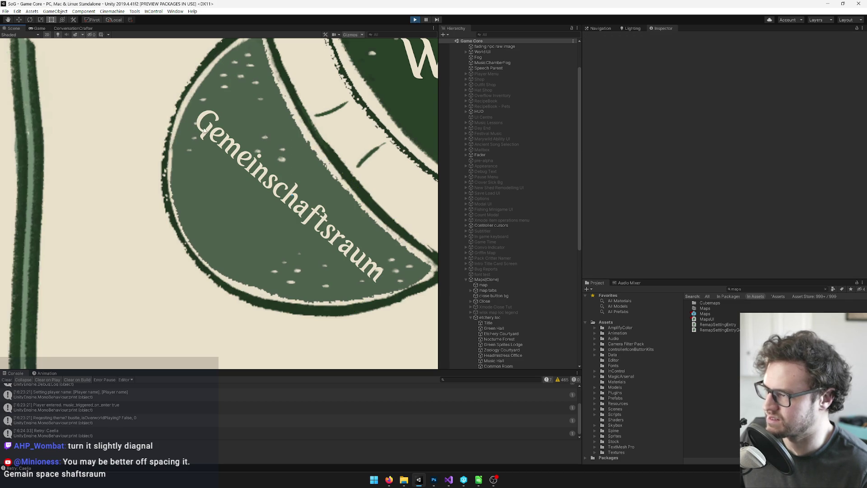
pyautogui.click(204, 131)
pyautogui.moveTo(194, 121); pyautogui.dragTo(186, 115)
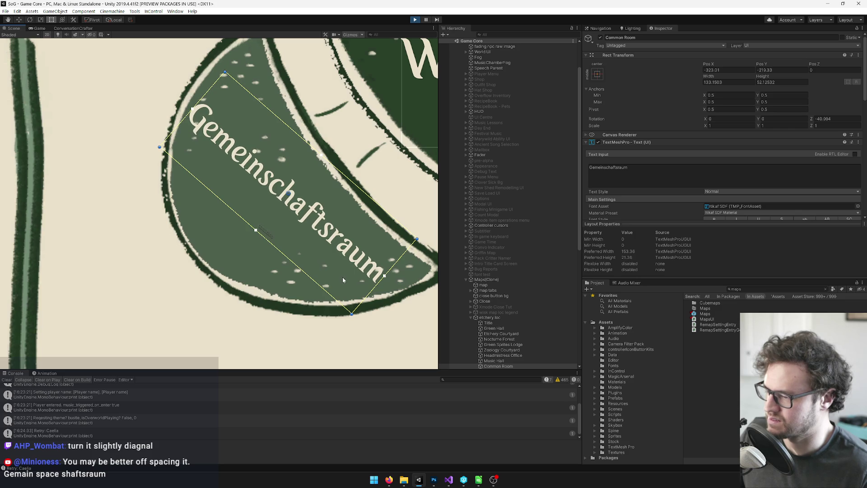
pyautogui.moveTo(383, 285); pyautogui.dragTo(386, 287)
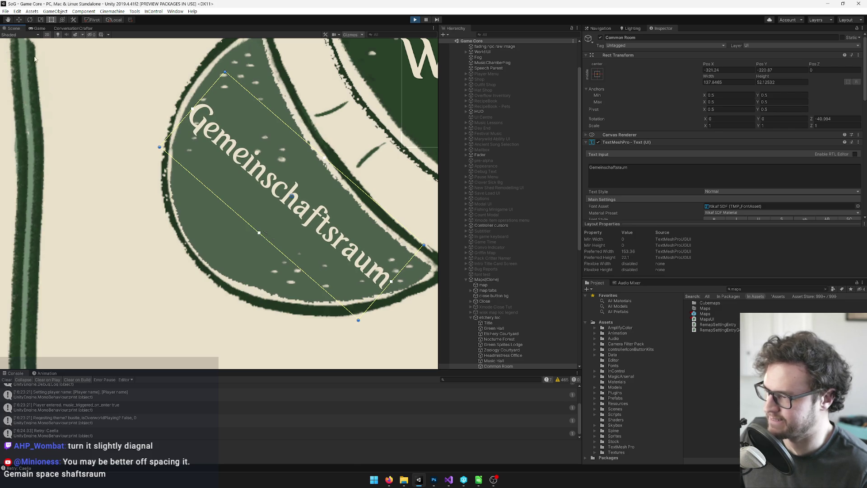
pyautogui.click(36, 28)
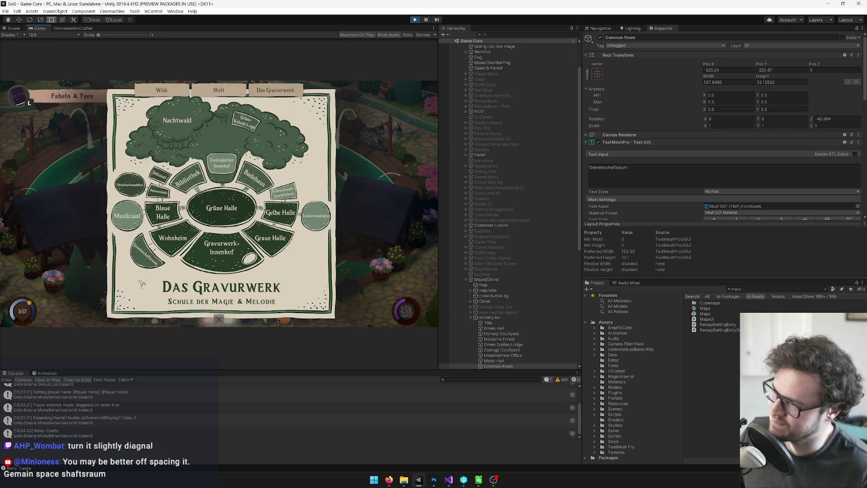
pyautogui.rightClick(632, 55)
pyautogui.click(654, 95)
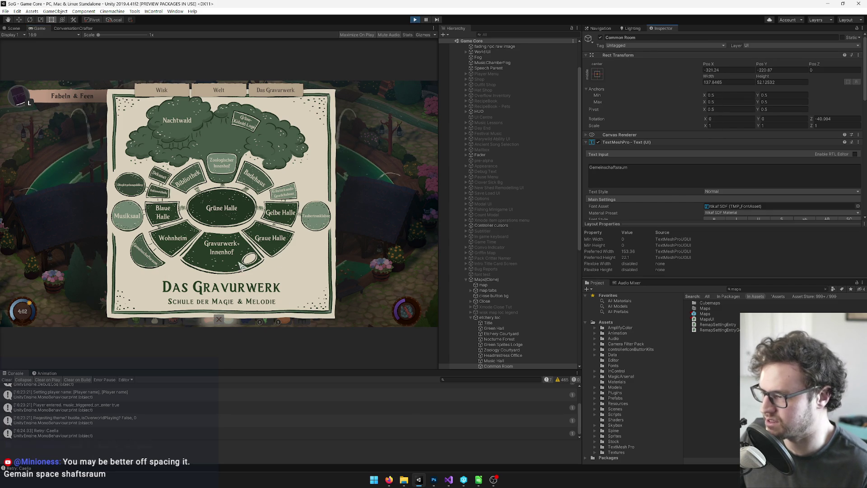
pyautogui.click(17, 30)
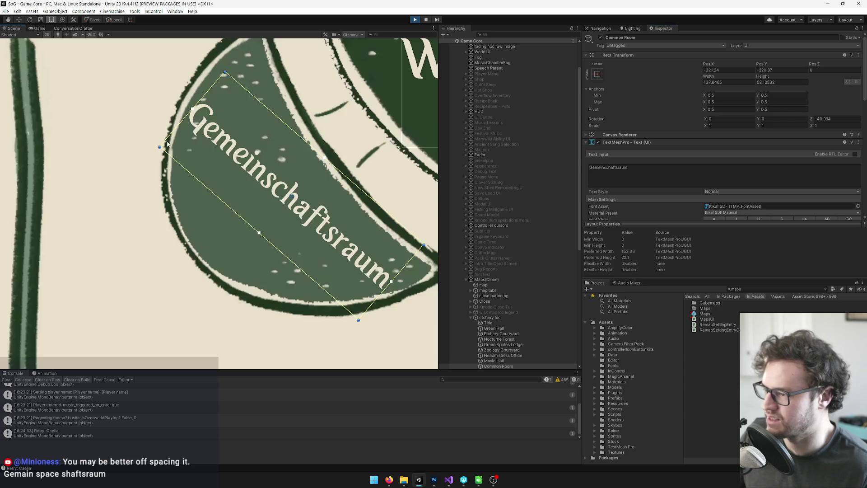
pyautogui.scroll(-3, 71, 187)
pyautogui.moveTo(70, 187)
pyautogui.mouseDown()
pyautogui.moveTo(323, 158)
pyautogui.moveTo(191, 234)
pyautogui.mouseUp()
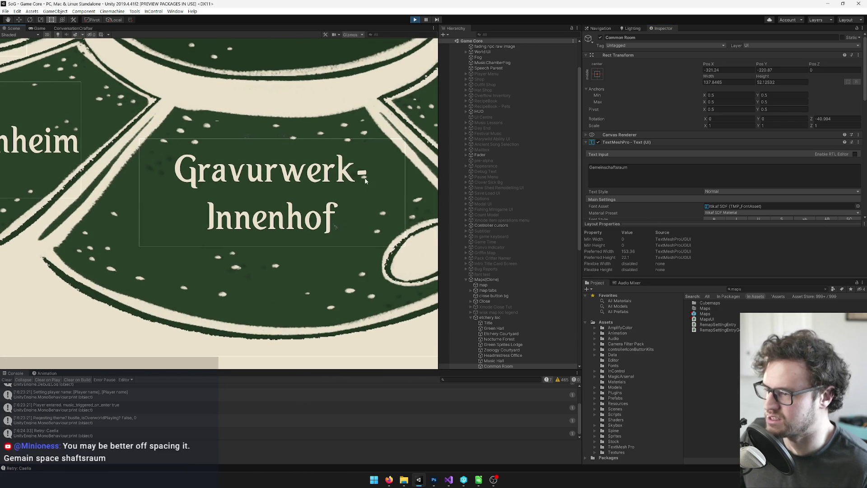
pyautogui.scroll(-1, 359, 176)
pyautogui.scroll(-3, 297, 134)
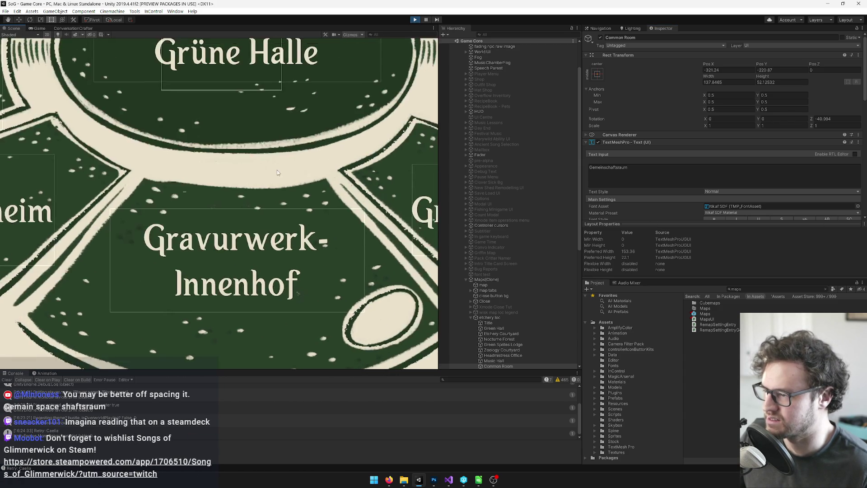
pyautogui.moveTo(348, 181)
pyautogui.mouseDown()
pyautogui.moveTo(332, 280)
pyautogui.moveTo(316, 289)
pyautogui.moveTo(311, 271)
pyautogui.moveTo(320, 286)
pyautogui.moveTo(379, 260)
pyautogui.moveTo(401, 137)
pyautogui.moveTo(327, 143)
pyautogui.moveTo(306, 234)
pyautogui.moveTo(307, 281)
pyautogui.mouseUp()
pyautogui.scroll(-2, 320, 286)
pyautogui.press('t')
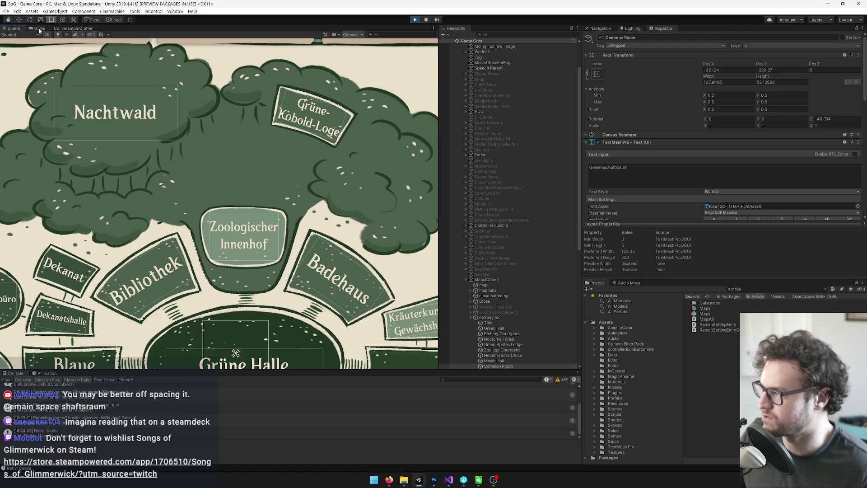
pyautogui.click(39, 29)
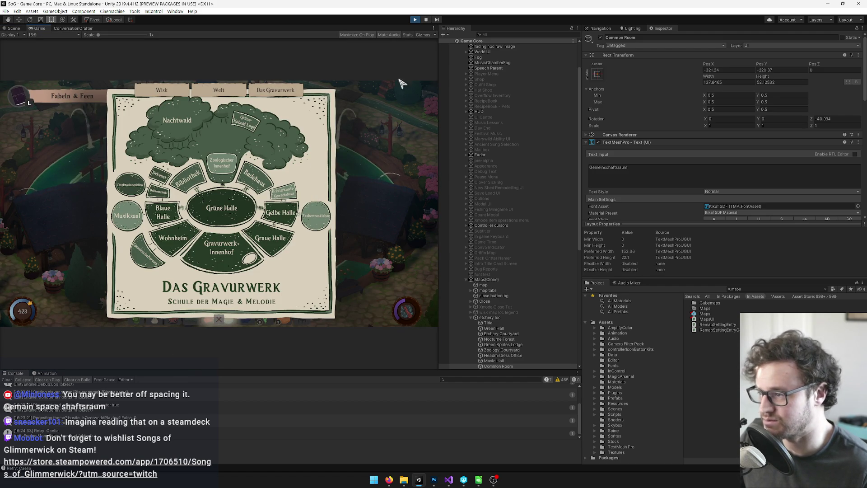
# Exit Play mode with the Play button and restore the layout with Ctrl+P.
pyautogui.click(417, 20)
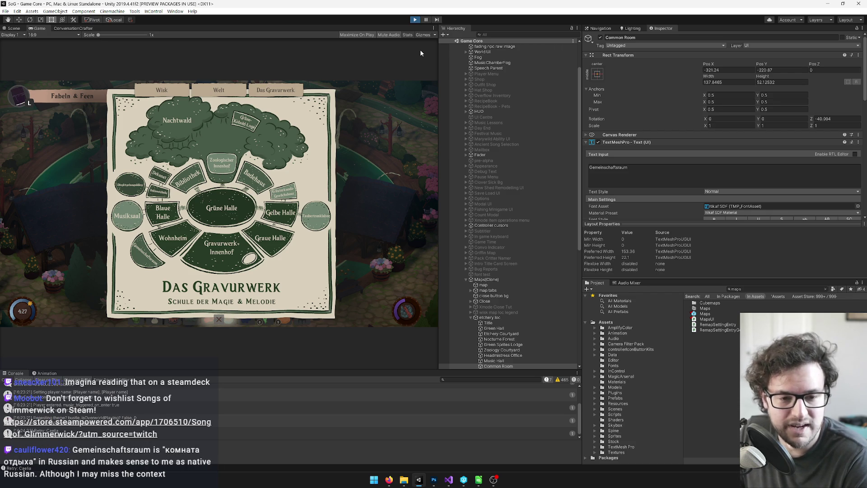
pyautogui.hotkey('ctrl', 'p')
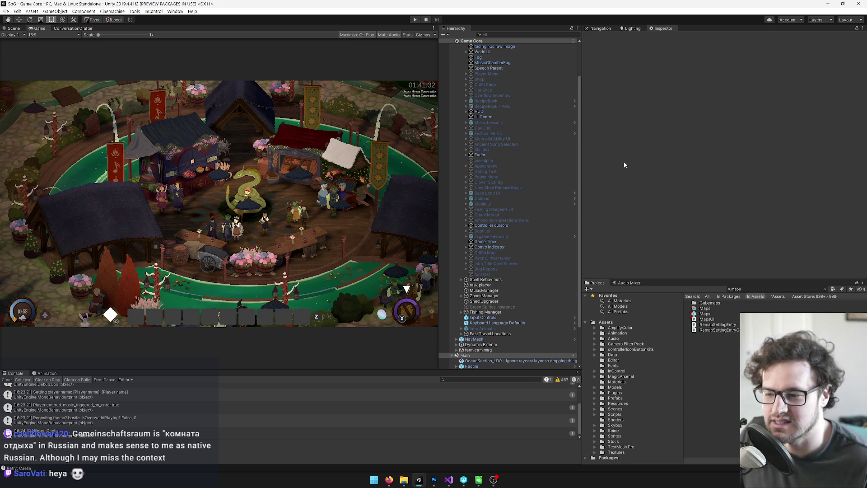
# Open the Maps prefab, enable etchery loc, and view the English-labelled Glimmerwick map in the Scene view.
pyautogui.click(701, 314)
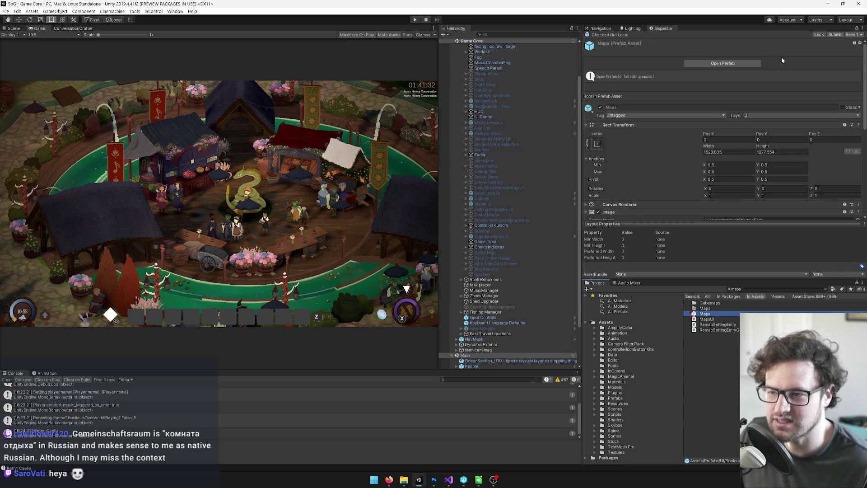
pyautogui.click(742, 63)
pyautogui.click(493, 120)
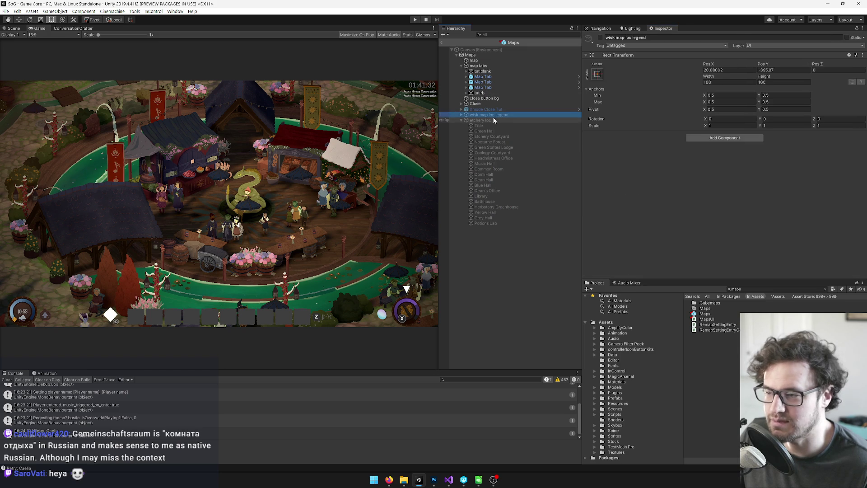
pyautogui.click(599, 38)
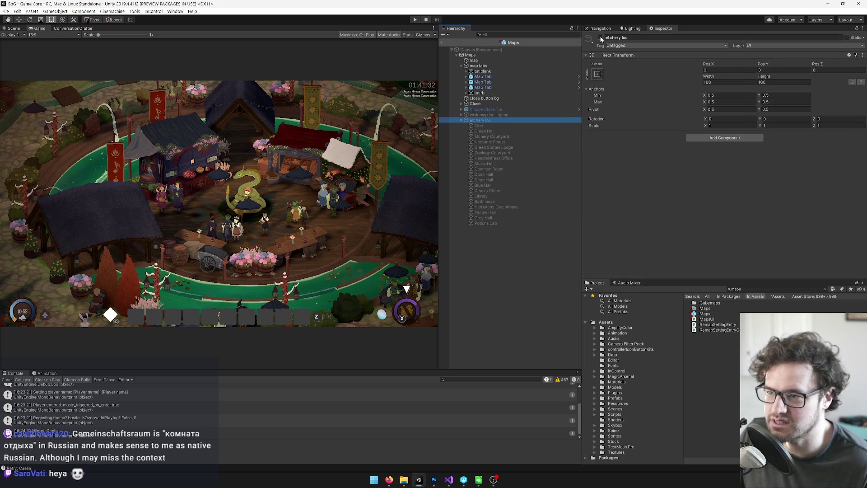
pyautogui.click(13, 28)
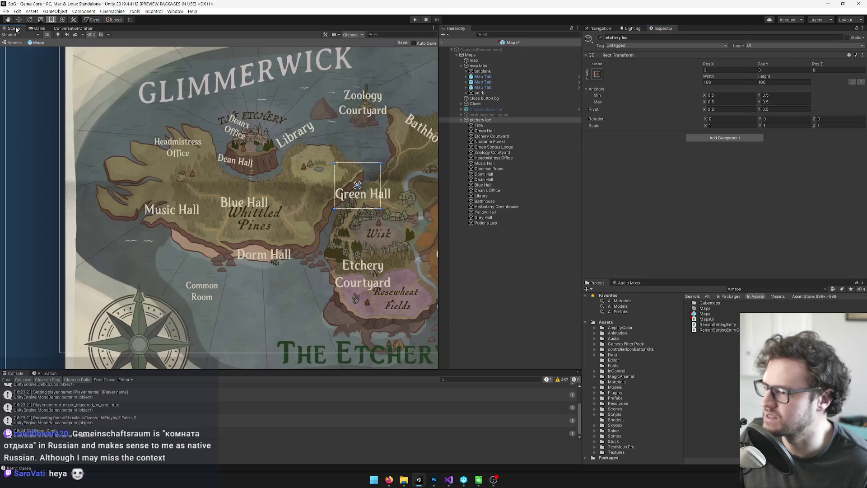
pyautogui.scroll(3, 306, 224)
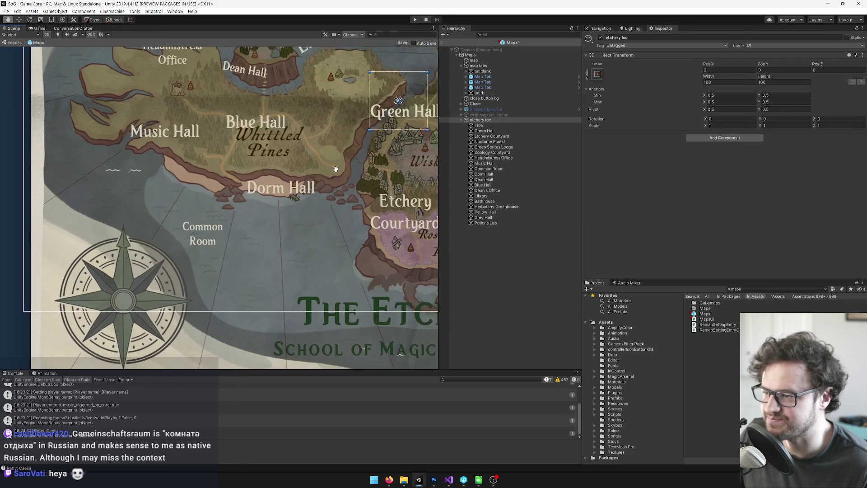
pyautogui.moveTo(324, 233); pyautogui.dragTo(334, 230)
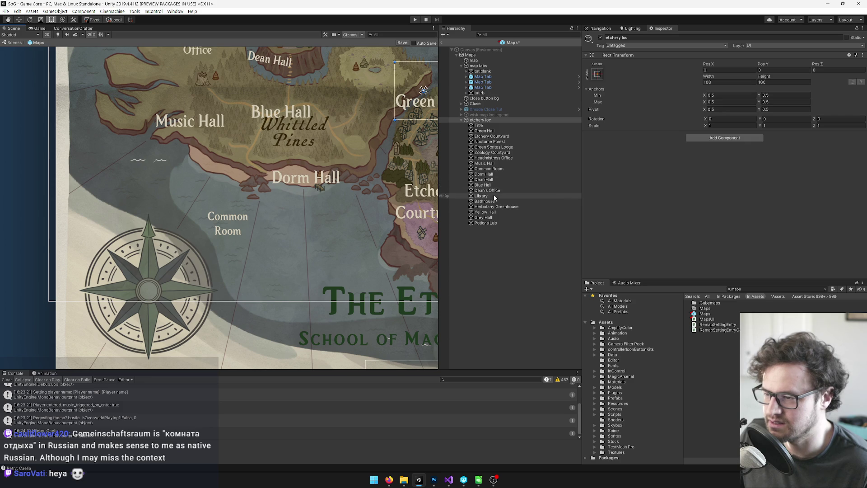
# Paste the Gemeinschaftsraum Rect Transform values onto Common Room, angling it -40.994° with width 137.8465.
pyautogui.click(485, 163)
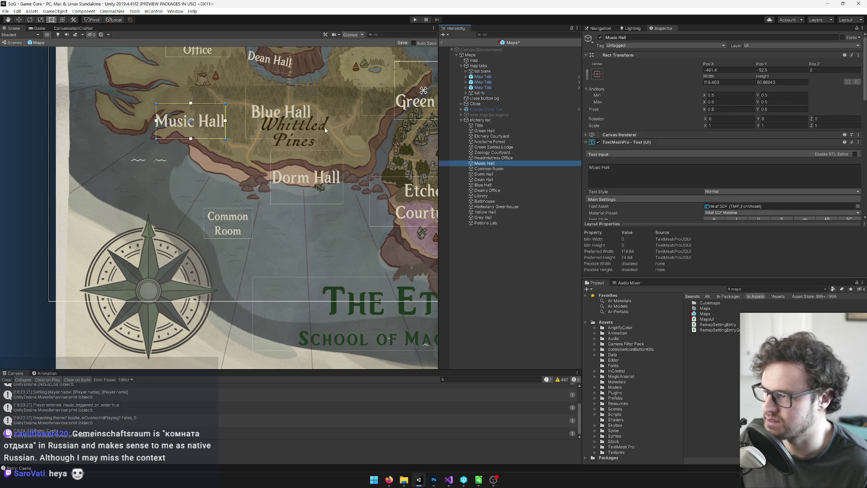
pyautogui.press('f')
pyautogui.moveTo(294, 176)
pyautogui.mouseDown()
pyautogui.moveTo(293, 206)
pyautogui.moveTo(299, 139)
pyautogui.mouseUp()
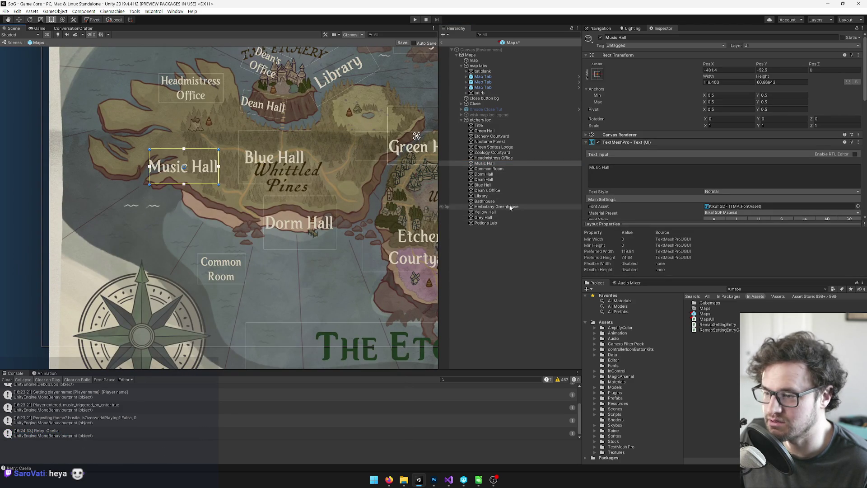
pyautogui.click(495, 169)
pyautogui.press('f')
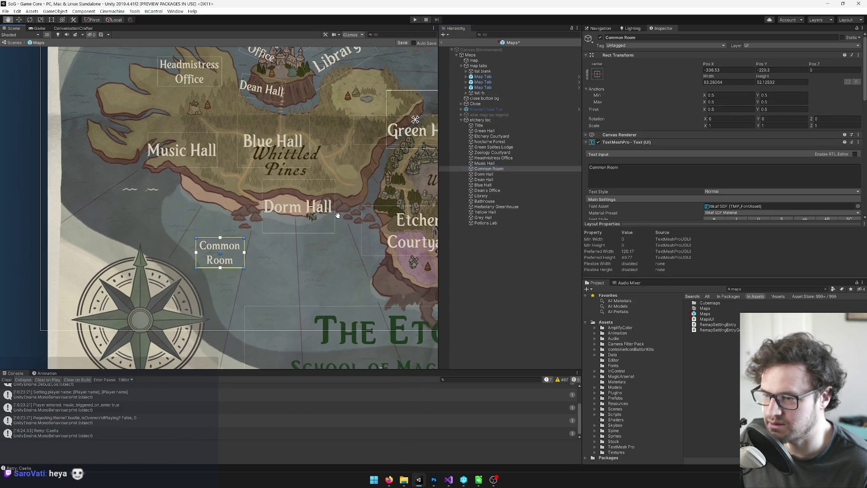
pyautogui.click(770, 71)
pyautogui.press('Return')
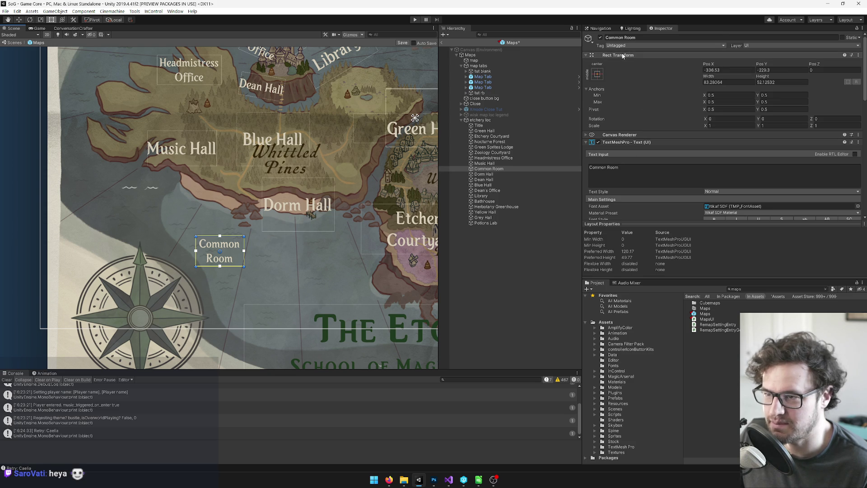
pyautogui.rightClick(623, 56)
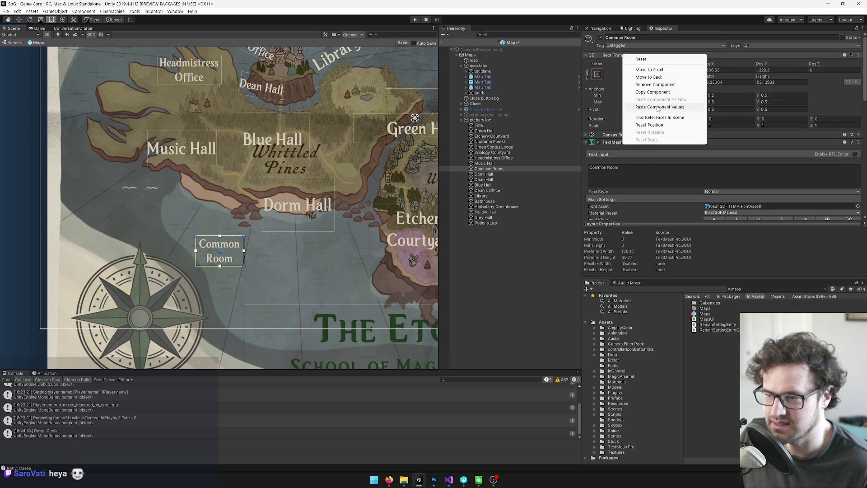
pyautogui.click(658, 107)
pyautogui.moveTo(280, 118); pyautogui.dragTo(167, 161)
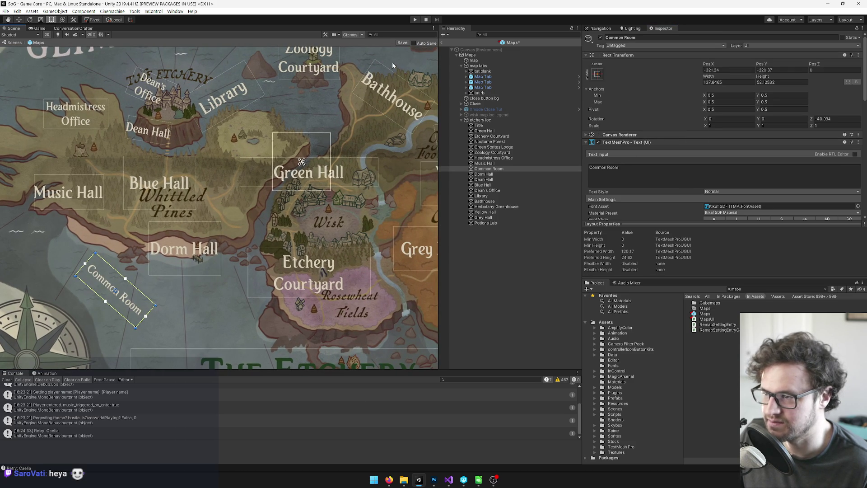
# Swap the map image's Source Image to the Etchery Map Blank sprite.
pyautogui.click(474, 60)
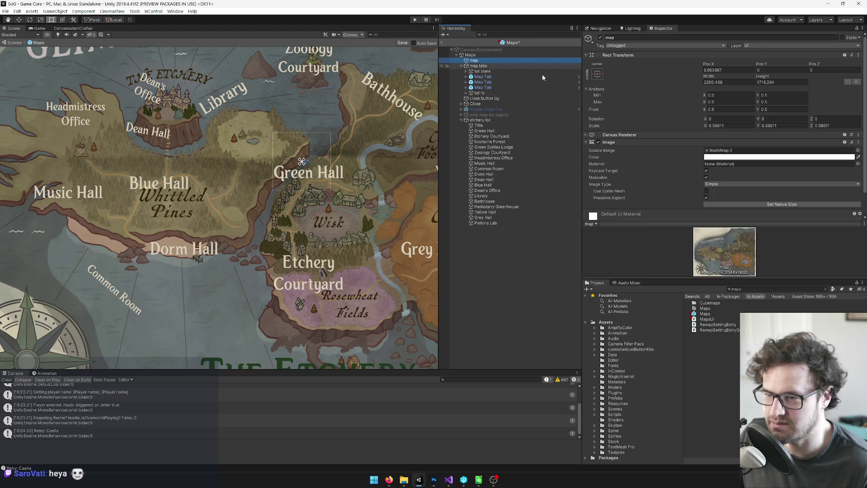
pyautogui.click(857, 150)
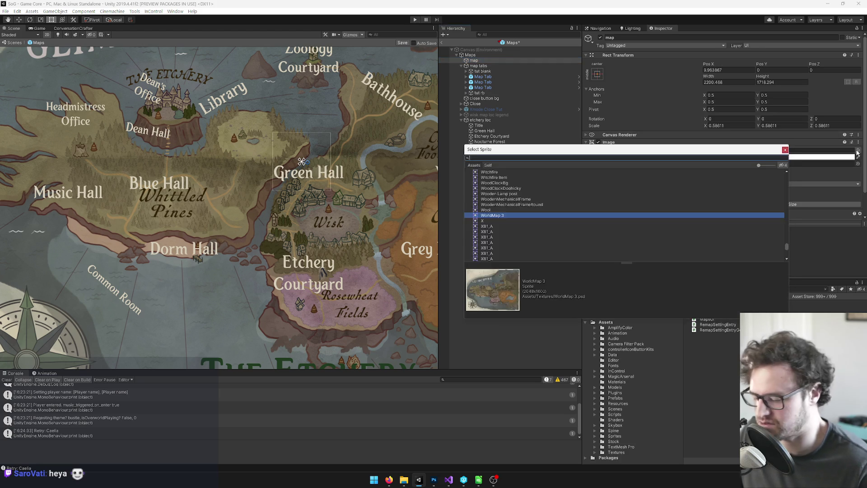
pyautogui.write('etchery')
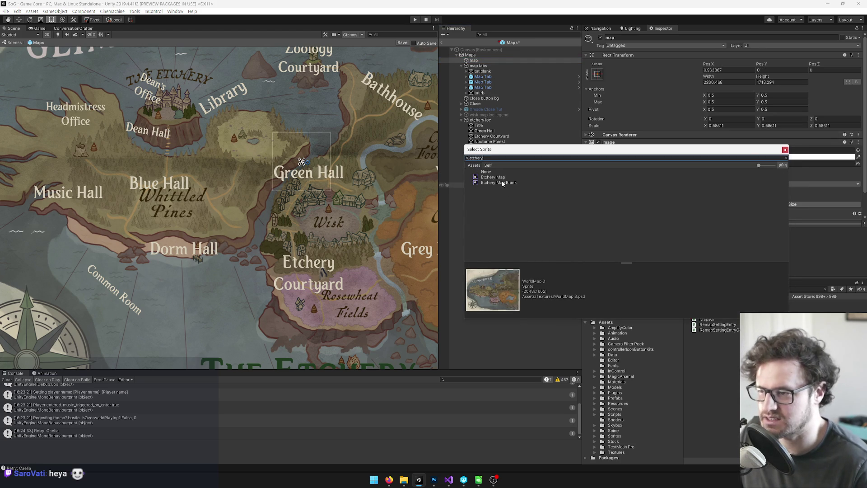
pyautogui.doubleClick(499, 182)
pyautogui.scroll(-10, 233, 161)
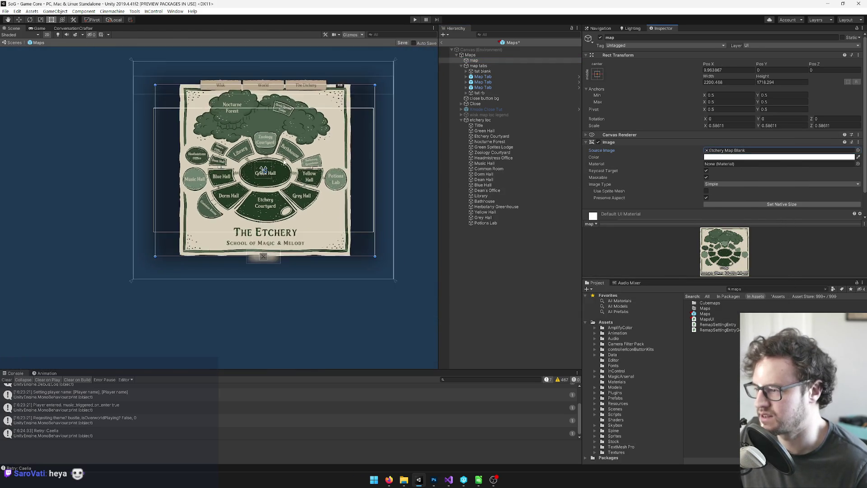
pyautogui.scroll(8, 241, 213)
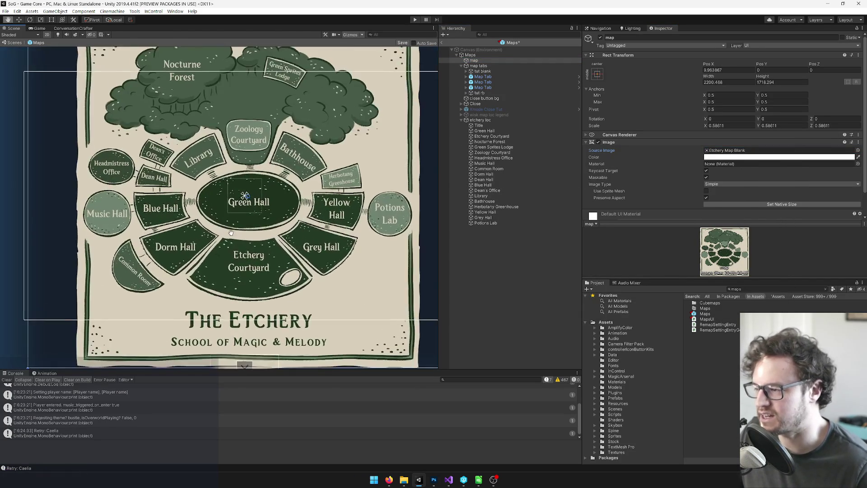
pyautogui.scroll(-5, 174, 226)
pyautogui.scroll(5, 350, 192)
# Hide the etchery loc labels and preview the map with the labelled Etchery Map sprite.
pyautogui.click(505, 119)
pyautogui.click(600, 38)
pyautogui.click(473, 60)
pyautogui.click(857, 150)
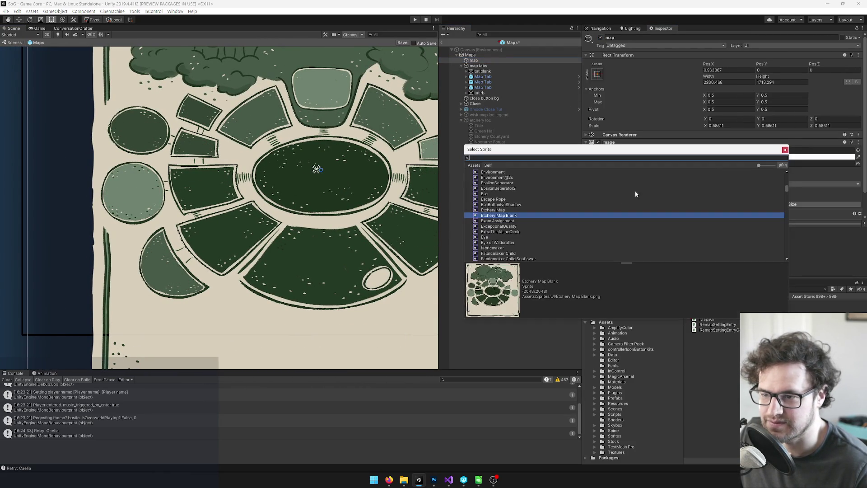
pyautogui.doubleClick(502, 209)
pyautogui.scroll(2, 326, 139)
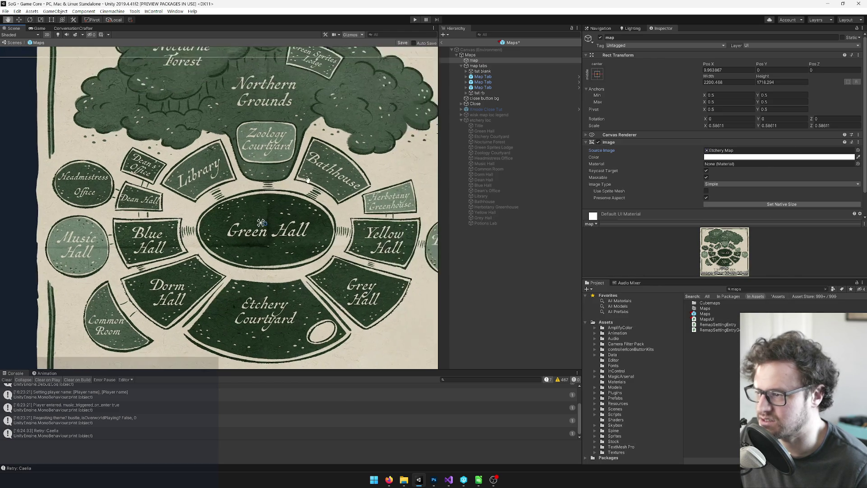
pyautogui.scroll(2, 326, 139)
pyautogui.moveTo(316, 149)
pyautogui.mouseDown()
pyautogui.moveTo(375, 68)
pyautogui.moveTo(409, 54)
pyautogui.moveTo(229, 186)
pyautogui.mouseUp()
pyautogui.scroll(-2, 269, 187)
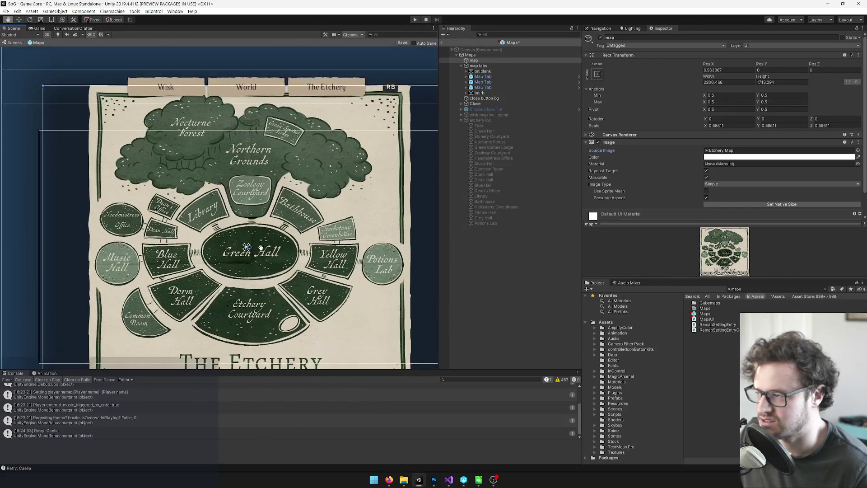
pyautogui.scroll(5, 251, 212)
pyautogui.moveTo(252, 212); pyautogui.dragTo(365, 183)
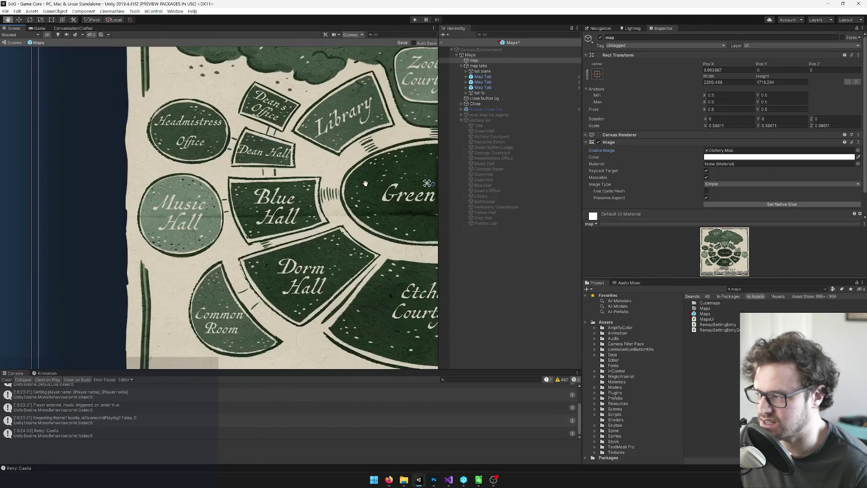
pyautogui.scroll(-6, 365, 182)
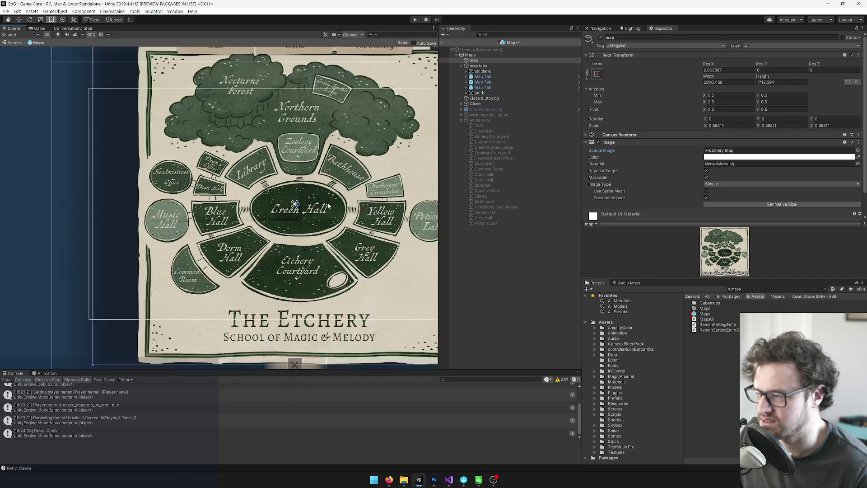
pyautogui.scroll(-2, 312, 224)
pyautogui.scroll(6, 241, 261)
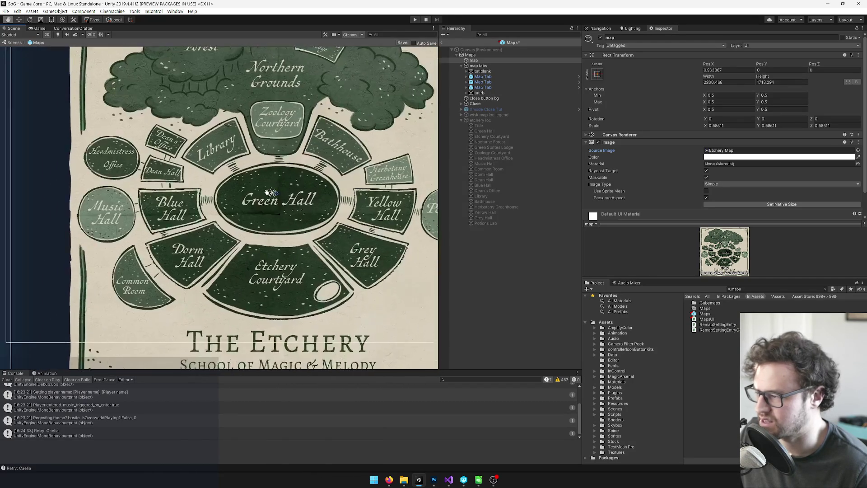
pyautogui.scroll(-4, 241, 262)
# Set the map image back to Etchery Map Blank.
pyautogui.press('t')
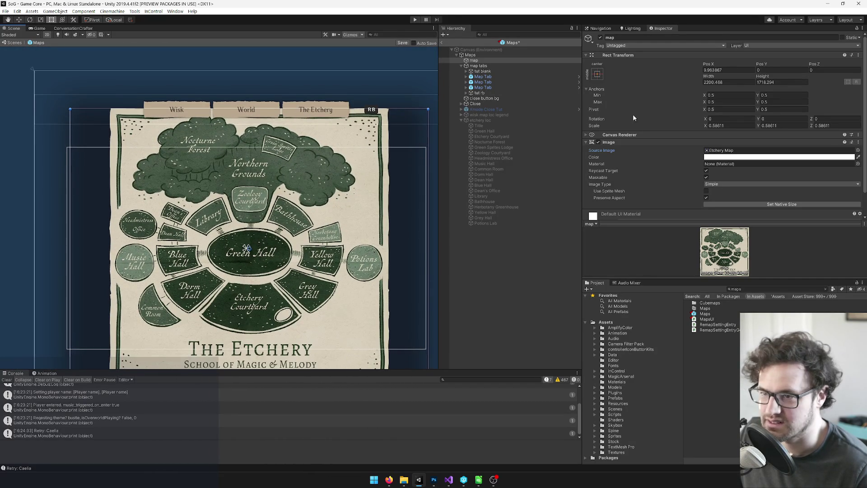
pyautogui.click(857, 149)
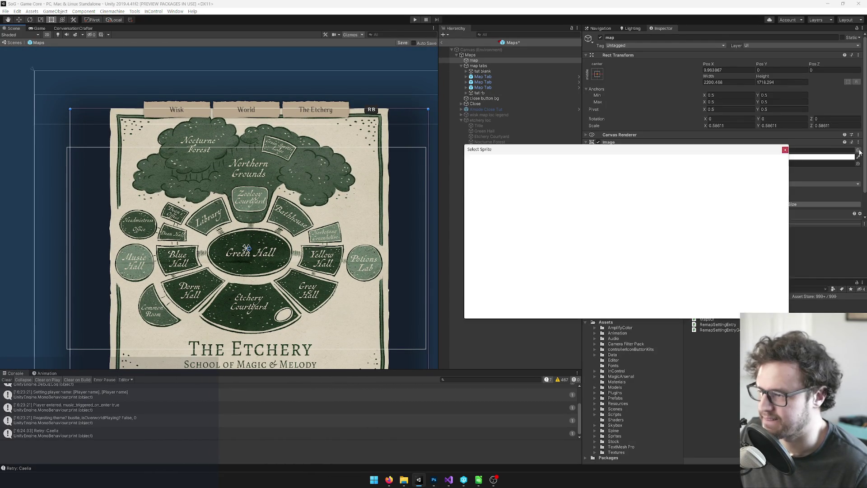
pyautogui.doubleClick(498, 220)
pyautogui.moveTo(238, 219); pyautogui.dragTo(231, 166)
# Search the Project for 'atchery map' and open the Etchery Map artwork in Photoshop.
pyautogui.click(739, 289)
pyautogui.write('ap')
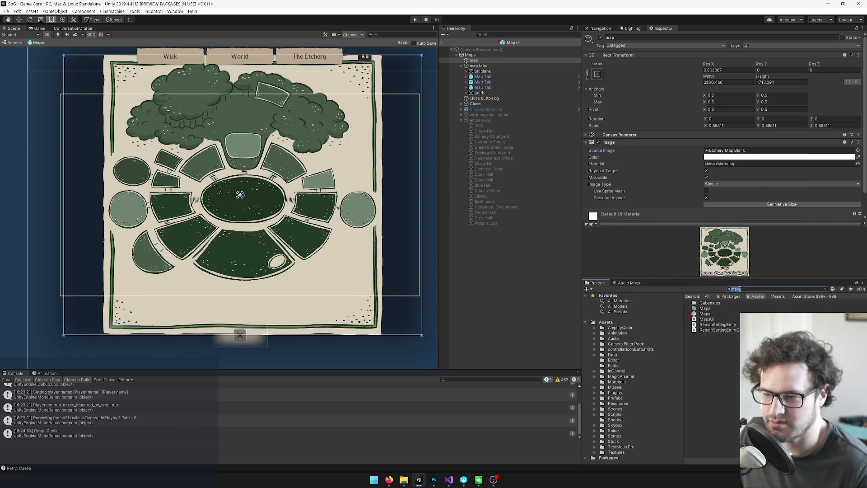
pyautogui.write('etchery')
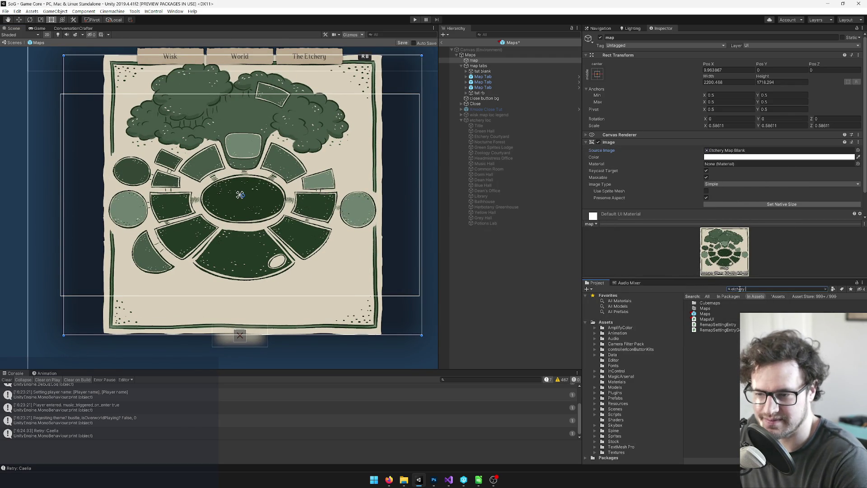
pyautogui.write(' map')
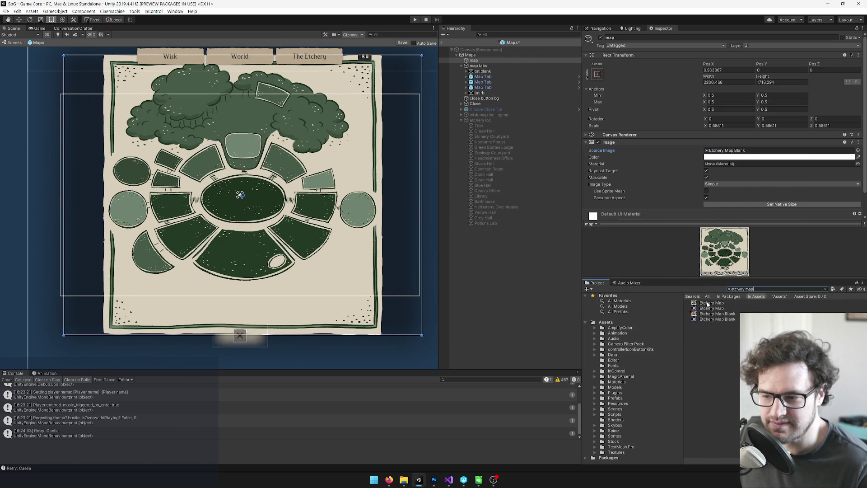
pyautogui.click(711, 304)
pyautogui.doubleClick(711, 304)
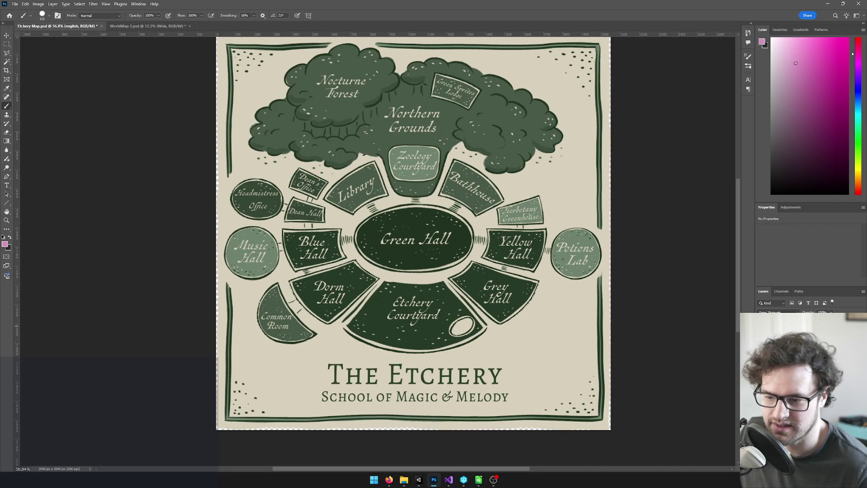
# Hide the text label layers in Etchery Map.psd, dismissing the hidden-layer painting error.
pyautogui.hotkey('ctrl', ',')
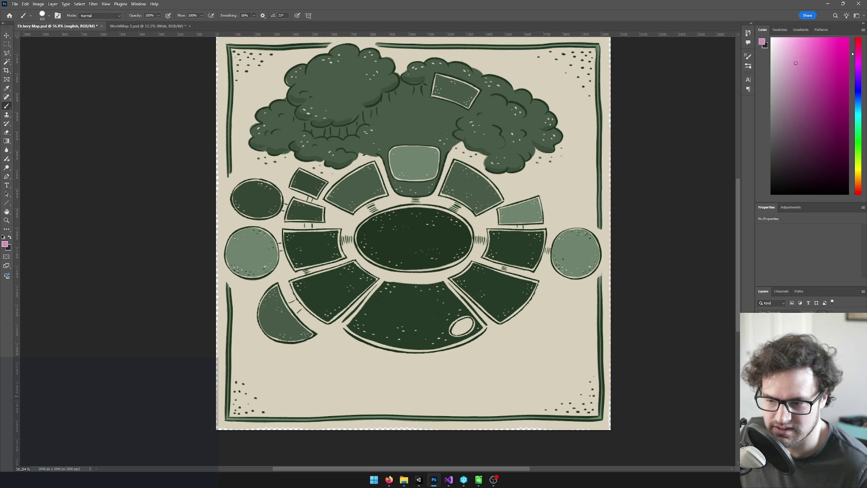
pyautogui.rightClick(463, 249)
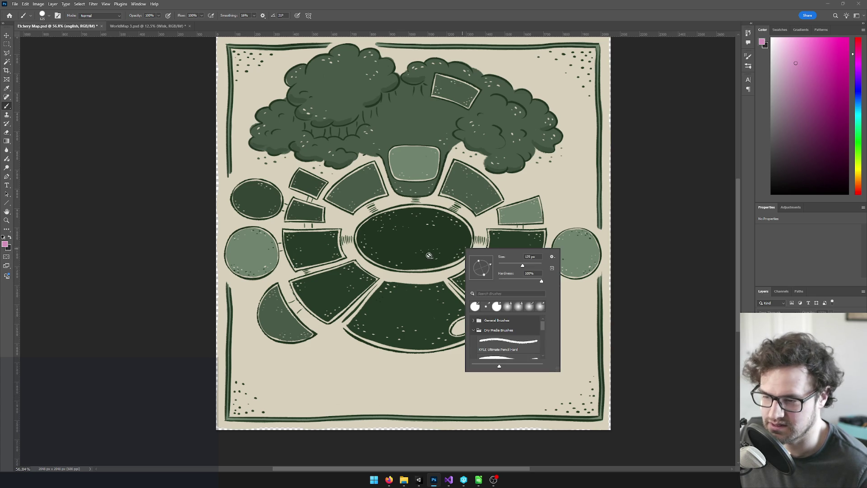
pyautogui.click(683, 320)
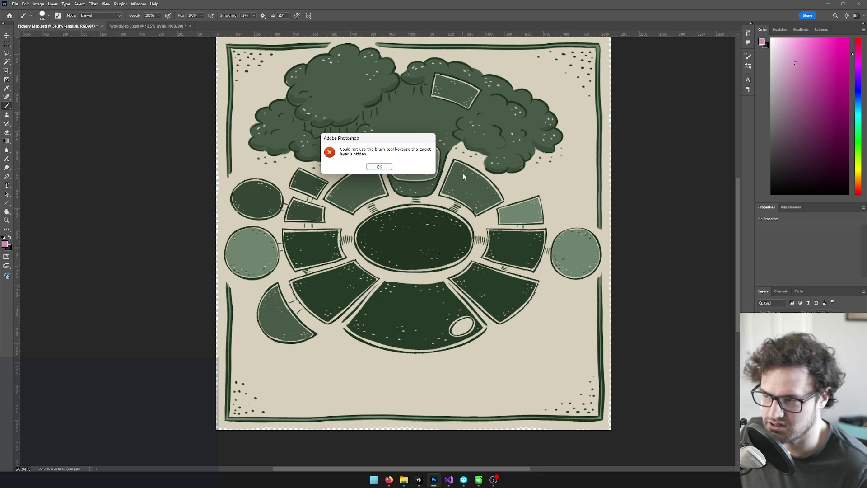
pyautogui.click(382, 168)
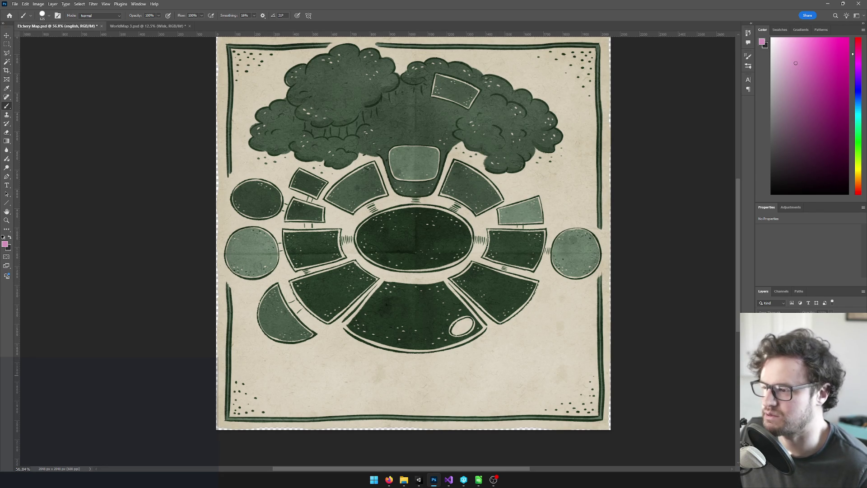
# Check the label-free map on its paper texture and return to Unity.
pyautogui.scroll(-3, 519, 289)
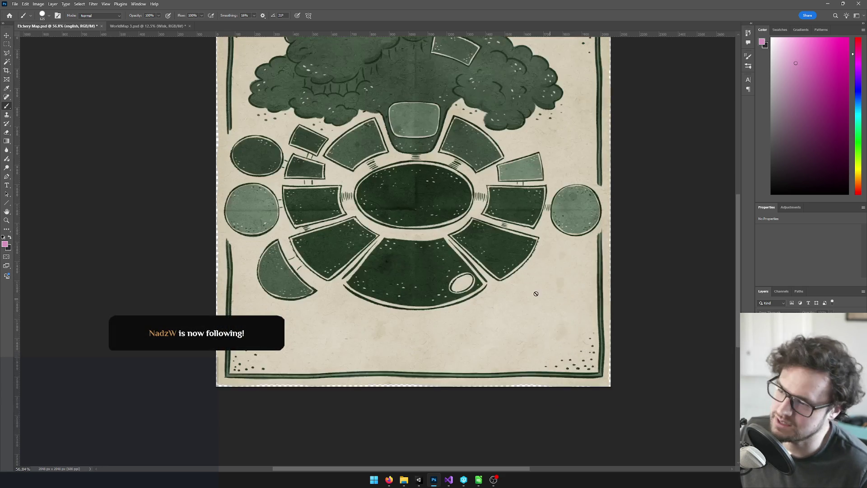
pyautogui.scroll(2, 519, 289)
pyautogui.scroll(-8, 492, 271)
pyautogui.scroll(8, 491, 271)
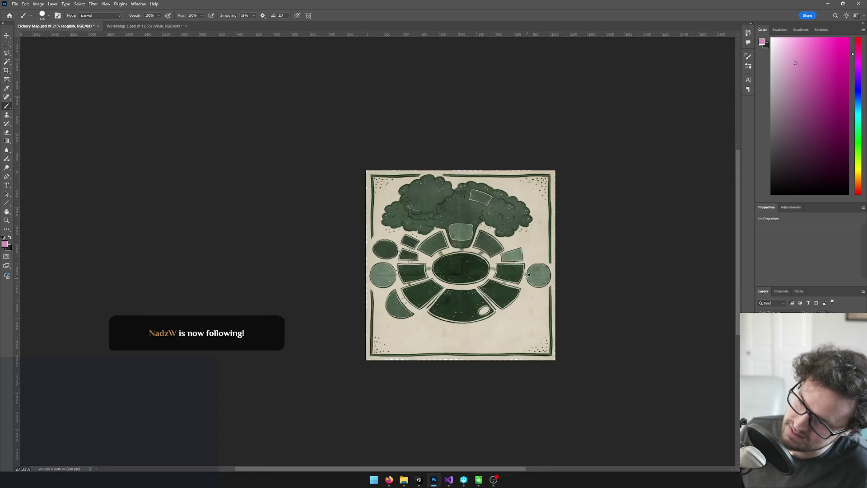
pyautogui.hotkey('alt', 'Tab')
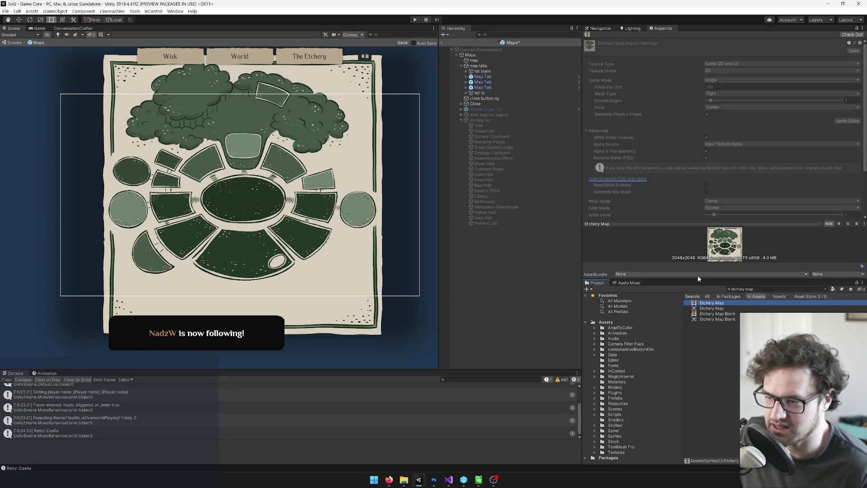
# Select the labelled Etchery Map asset and enlarge its Inspector preview before returning to Photoshop.
pyautogui.click(713, 314)
pyautogui.click(702, 303)
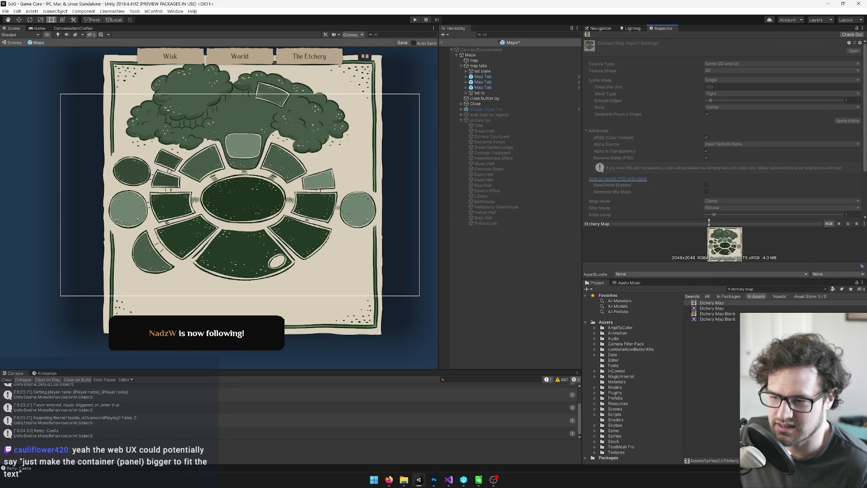
pyautogui.moveTo(725, 222); pyautogui.dragTo(726, 59)
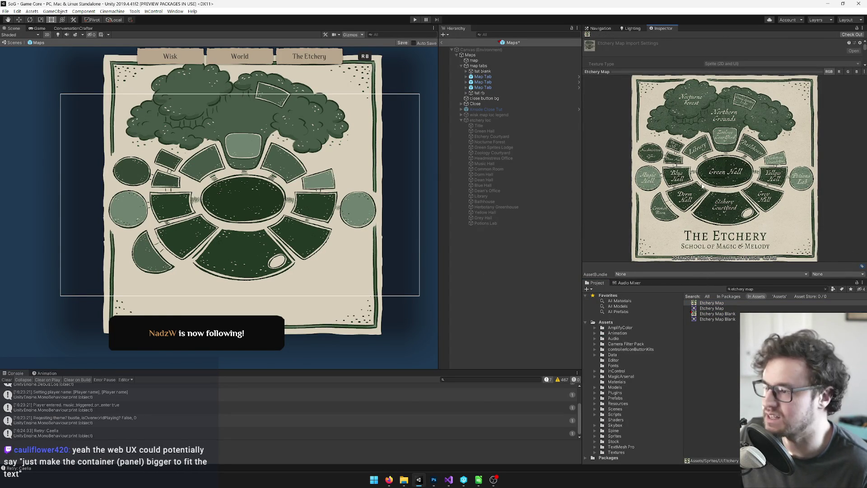
pyautogui.hotkey('alt', 'Tab')
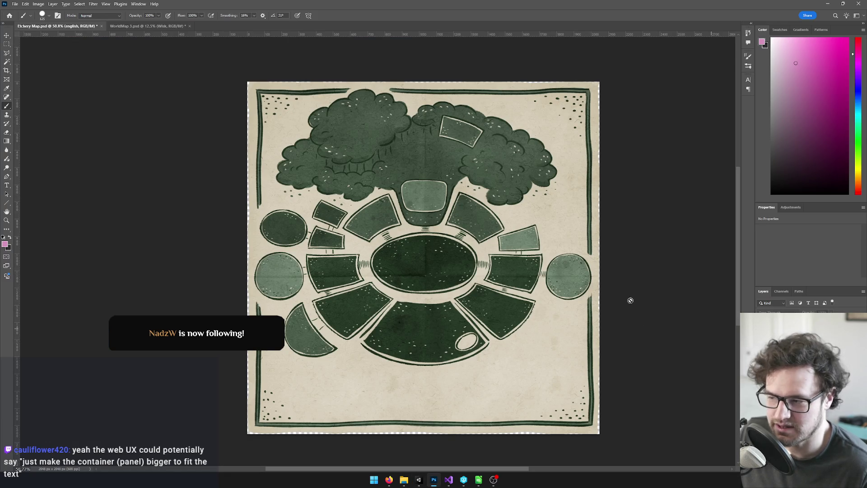
# Quick-export the label-free map as PNG, replacing Etchery Map Blank.png.
pyautogui.click(15, 4)
pyautogui.moveTo(54, 133)
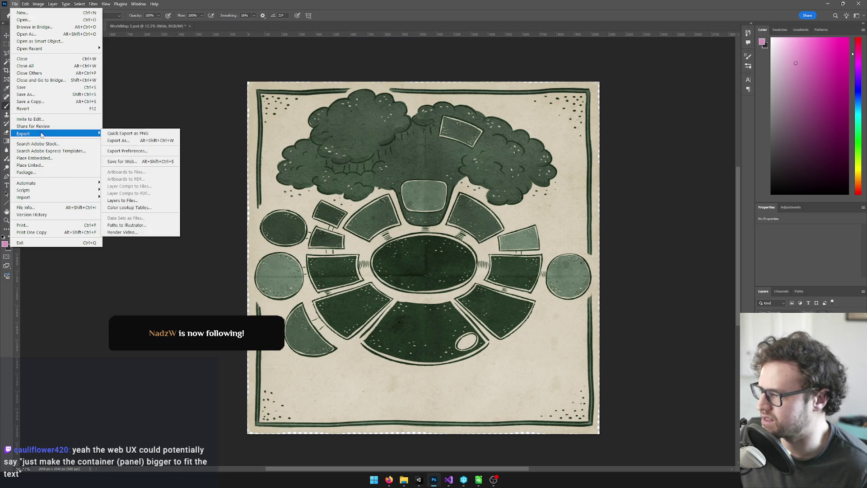
pyautogui.click(135, 131)
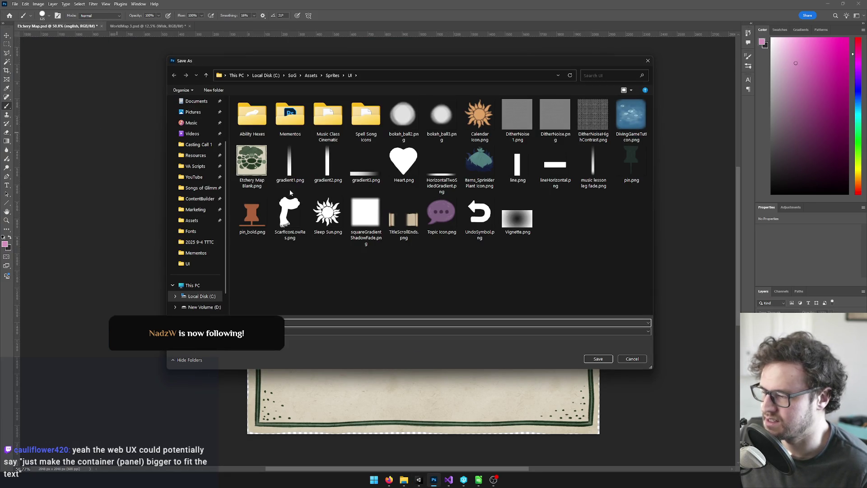
pyautogui.click(251, 162)
pyautogui.click(598, 358)
pyautogui.click(450, 240)
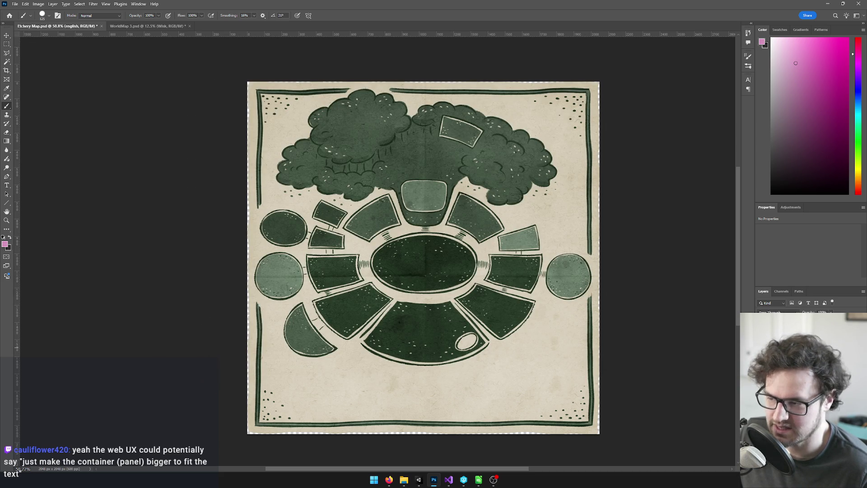
# Undo to restore the text labels, attempt saving the locked PSD twice, and return to Unity.
pyautogui.hotkey('ctrl', 'z')
pyautogui.hotkey('ctrl', 's')
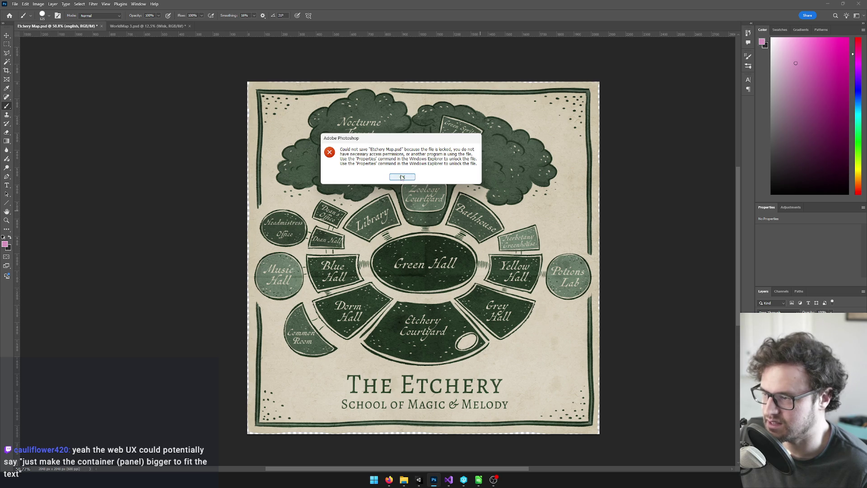
pyautogui.click(401, 177)
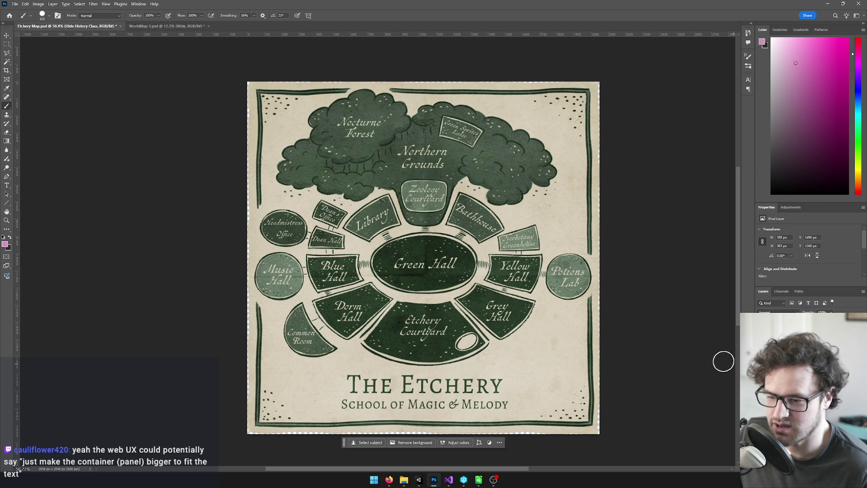
pyautogui.hotkey('ctrl', 's')
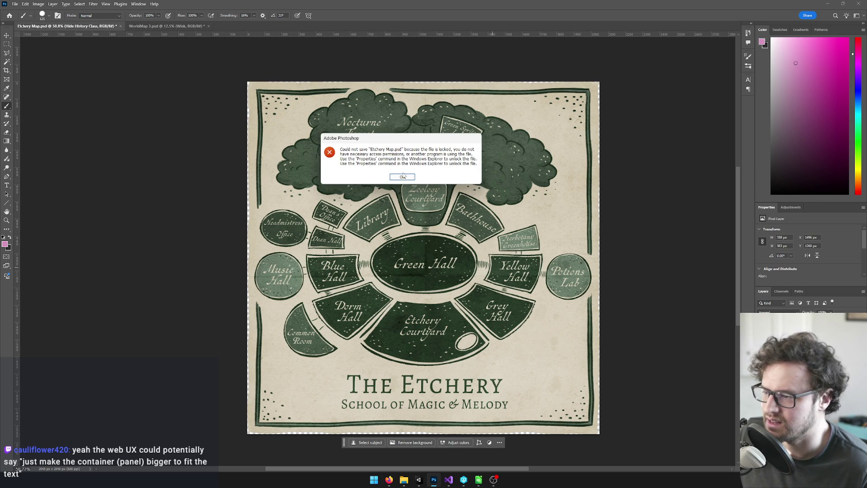
pyautogui.click(402, 177)
pyautogui.hotkey('alt', 'Tab')
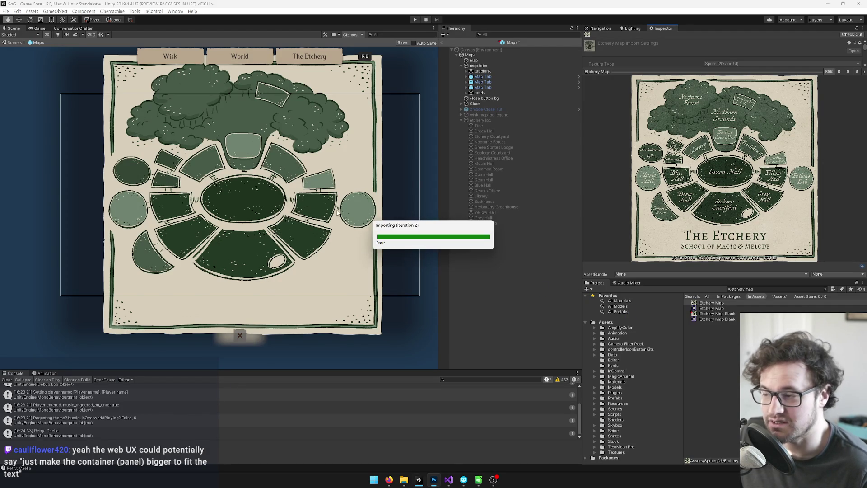
# Switch to the Rect tool and pan across the reimported label-free Etchery map.
pyautogui.press('t')
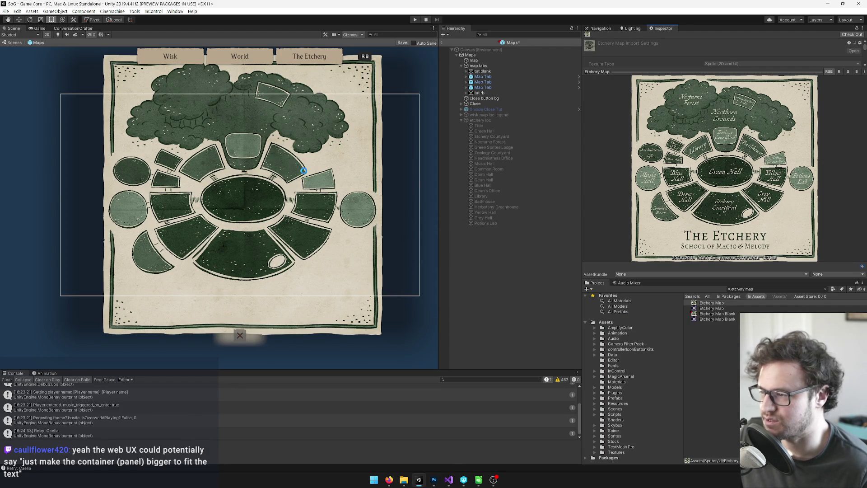
pyautogui.moveTo(288, 154)
pyautogui.mouseDown()
pyautogui.moveTo(319, 192)
pyautogui.moveTo(312, 176)
pyautogui.mouseUp()
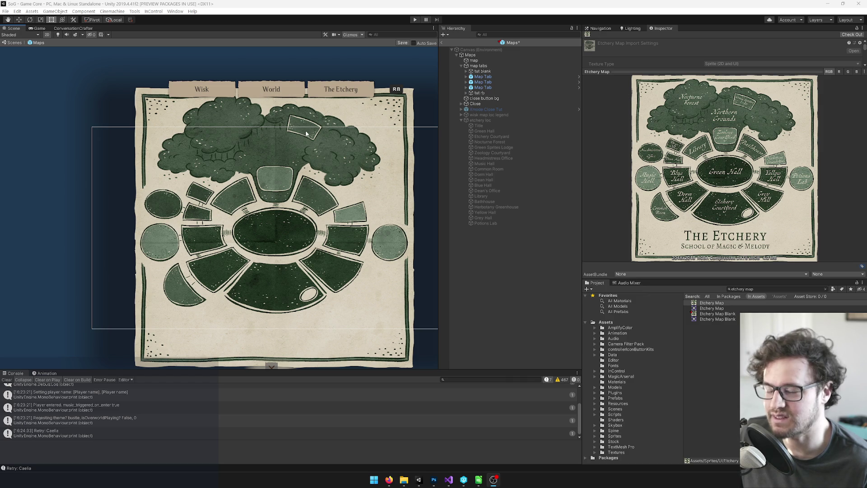
pyautogui.moveTo(275, 193); pyautogui.dragTo(275, 164)
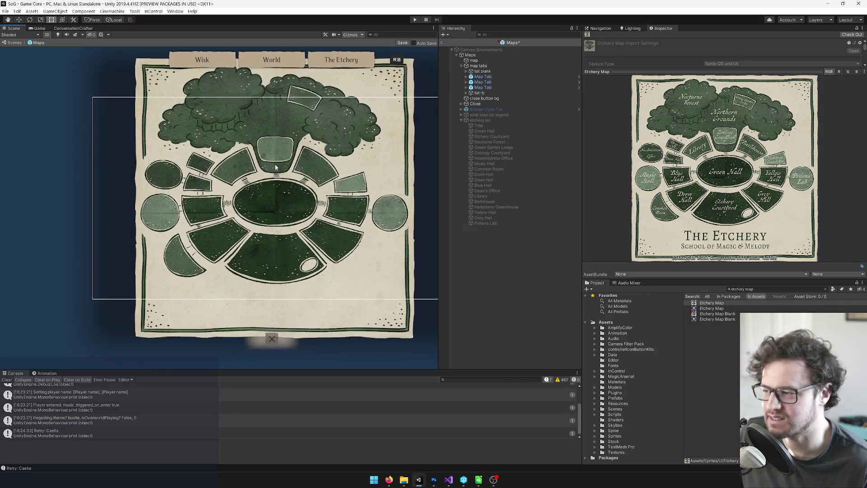
pyautogui.scroll(4, 277, 195)
pyautogui.scroll(-2, 274, 205)
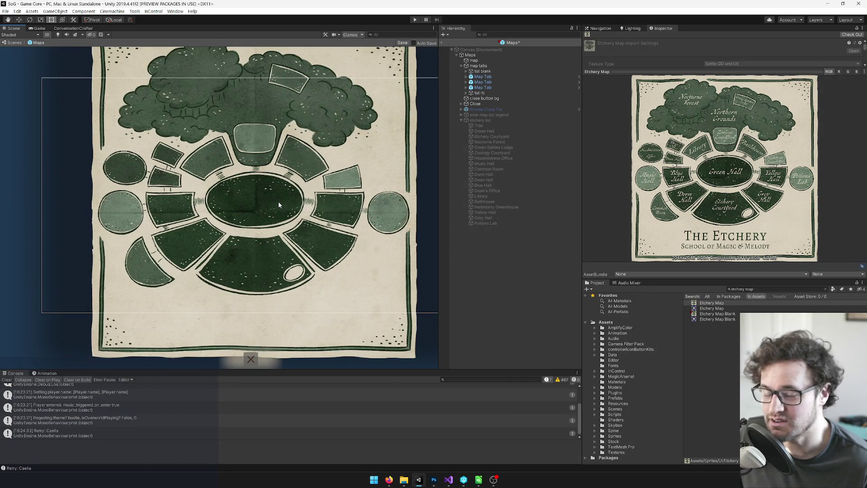
pyautogui.scroll(2, 265, 197)
pyautogui.moveTo(255, 175); pyautogui.dragTo(254, 195)
pyautogui.scroll(-2, 256, 199)
pyautogui.scroll(-1, 255, 196)
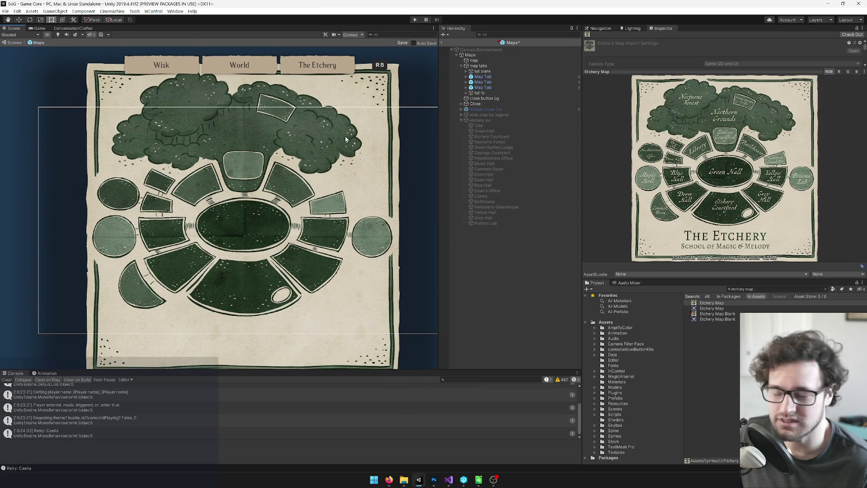
pyautogui.moveTo(321, 148); pyautogui.dragTo(318, 142)
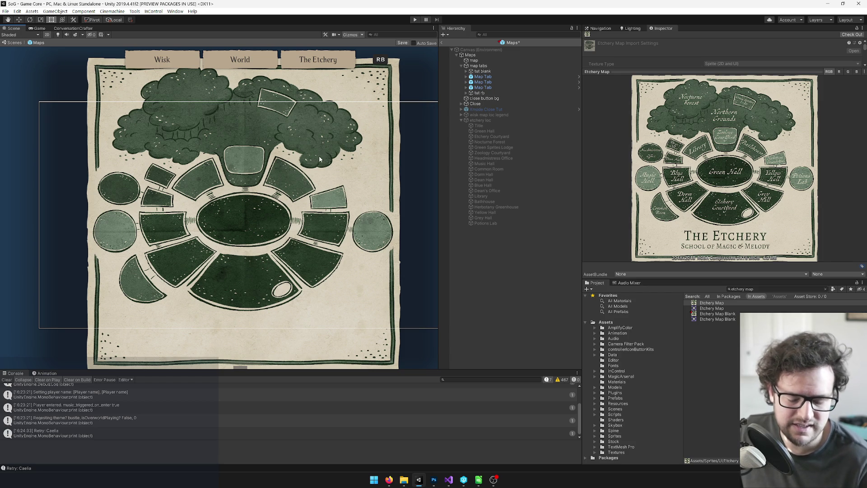
pyautogui.scroll(-2, 237, 165)
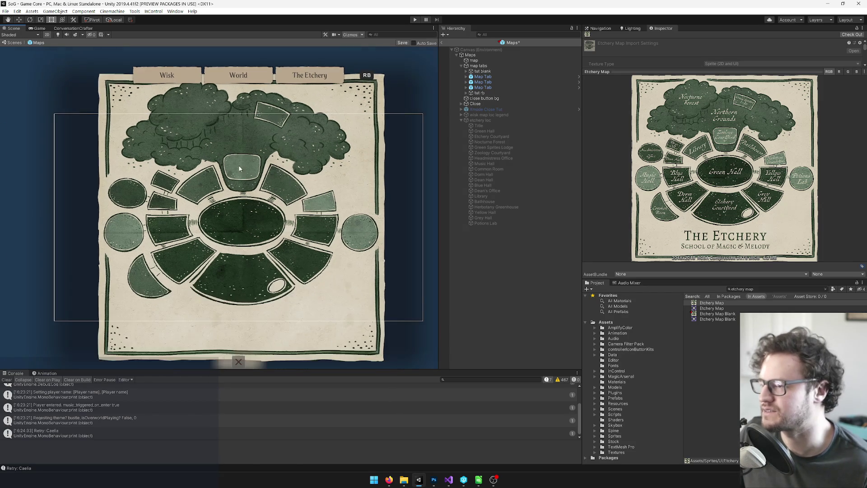
pyautogui.moveTo(231, 178); pyautogui.dragTo(231, 174)
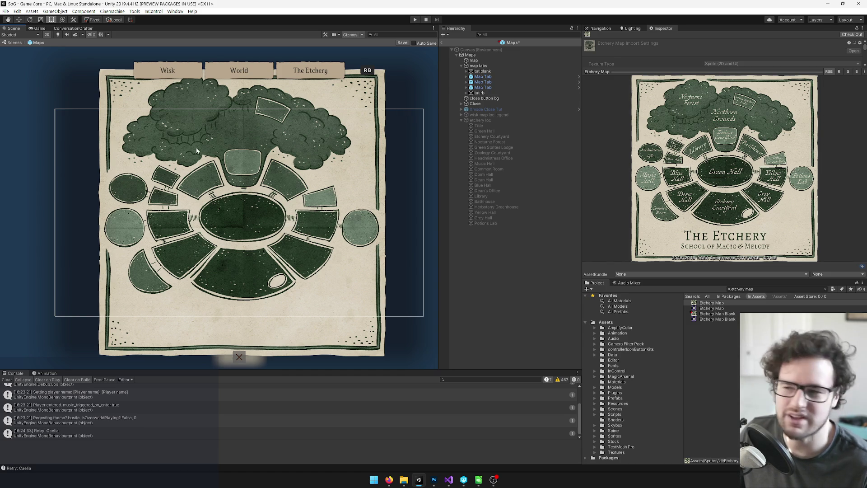
pyautogui.moveTo(285, 145); pyautogui.dragTo(289, 152)
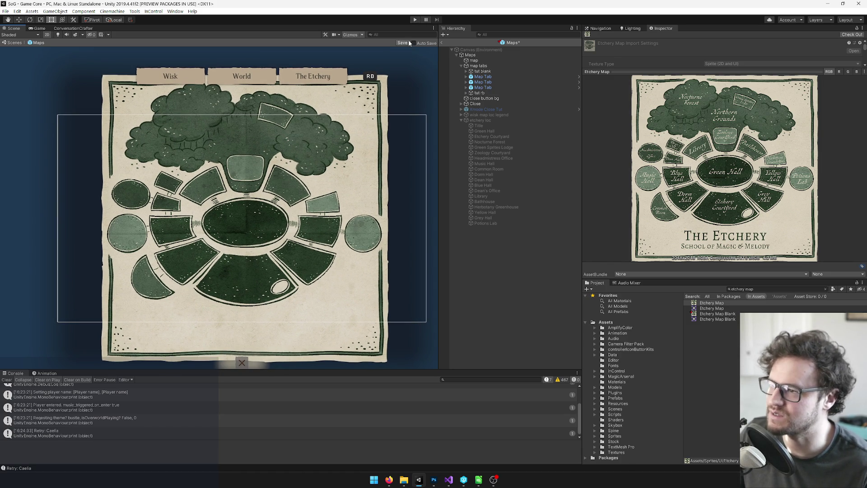
pyautogui.click(473, 60)
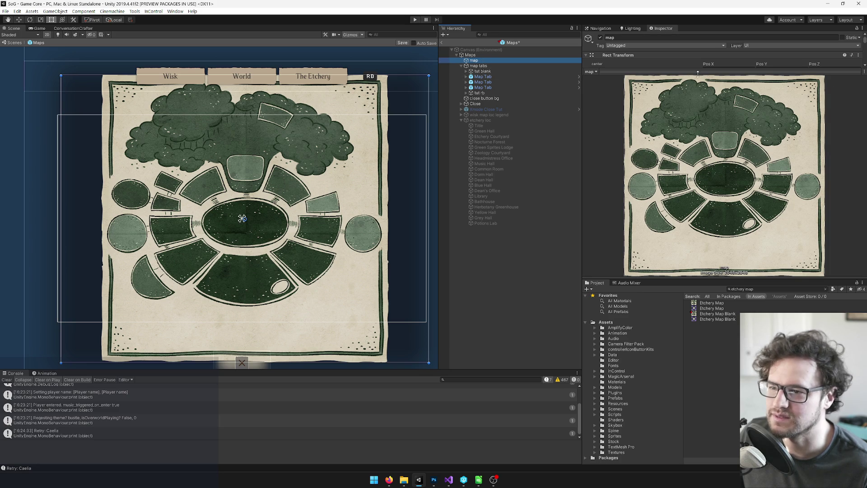
# Set the map's Source Image to WorldMap 3, found by searching 'worl', and save the scene.
pyautogui.moveTo(698, 72); pyautogui.dragTo(698, 201)
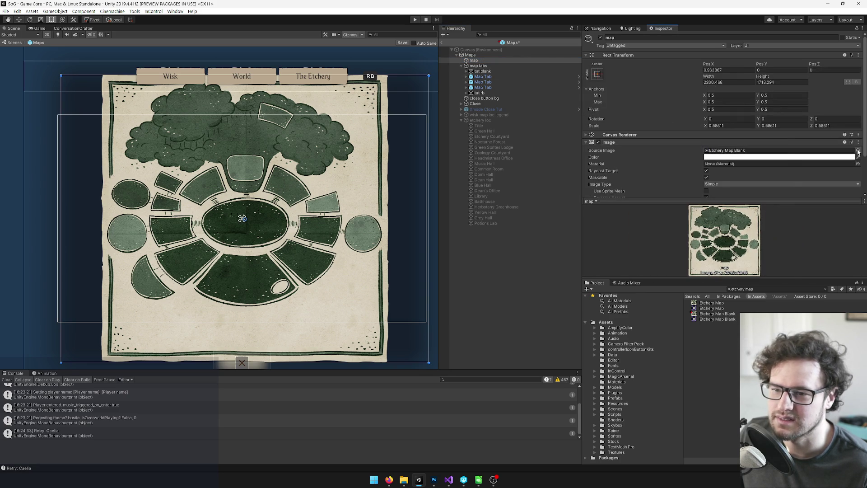
pyautogui.click(858, 151)
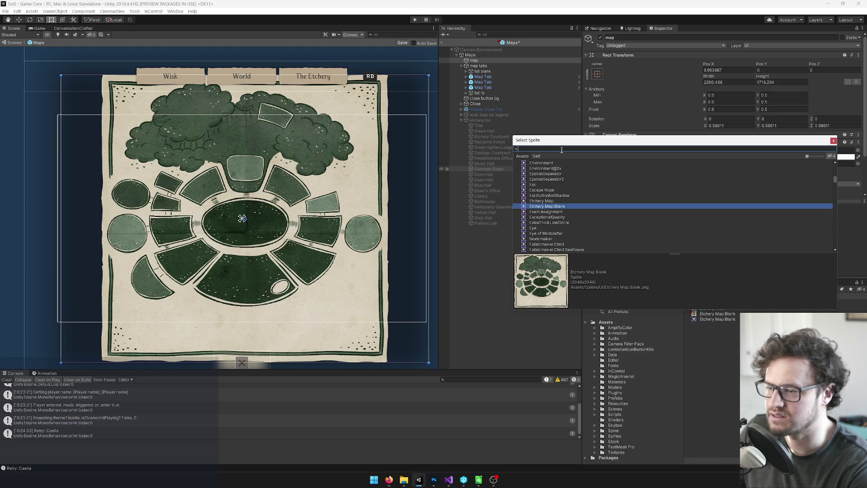
pyautogui.write('worl')
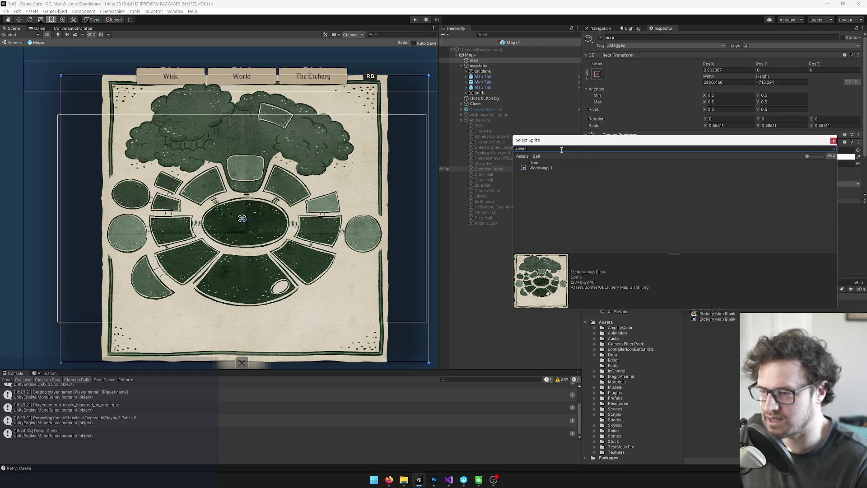
pyautogui.doubleClick(537, 168)
pyautogui.moveTo(298, 169); pyautogui.dragTo(294, 116)
pyautogui.scroll(2, 166, 162)
pyautogui.scroll(2, 280, 217)
pyautogui.scroll(-3, 288, 211)
pyautogui.click(403, 42)
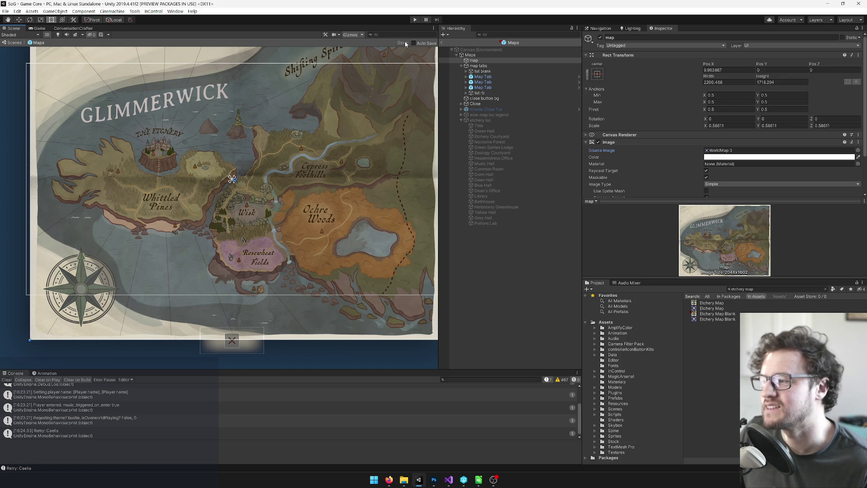
# Pan around the world map, then ping and select the WorldMap 3 texture in the Textures folder.
pyautogui.scroll(3, 168, 152)
pyautogui.scroll(2, 167, 150)
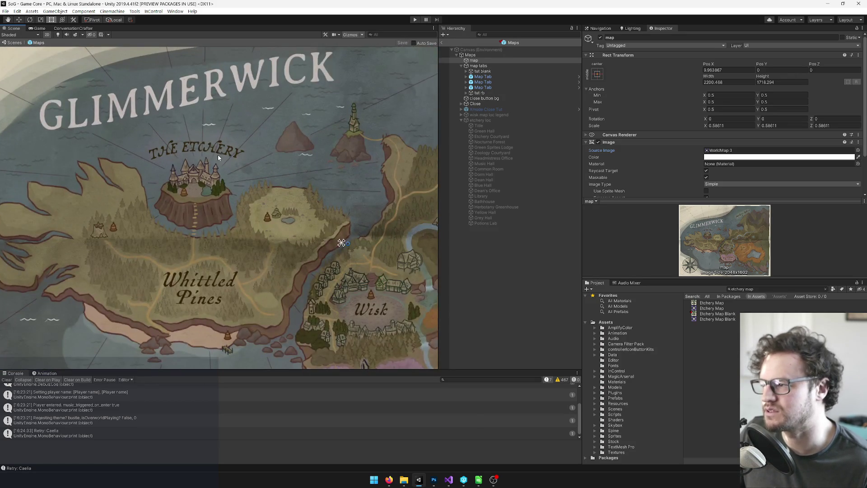
pyautogui.scroll(-3, 181, 154)
pyautogui.press('q')
pyautogui.moveTo(253, 154); pyautogui.dragTo(200, 155)
pyautogui.scroll(-3, 213, 156)
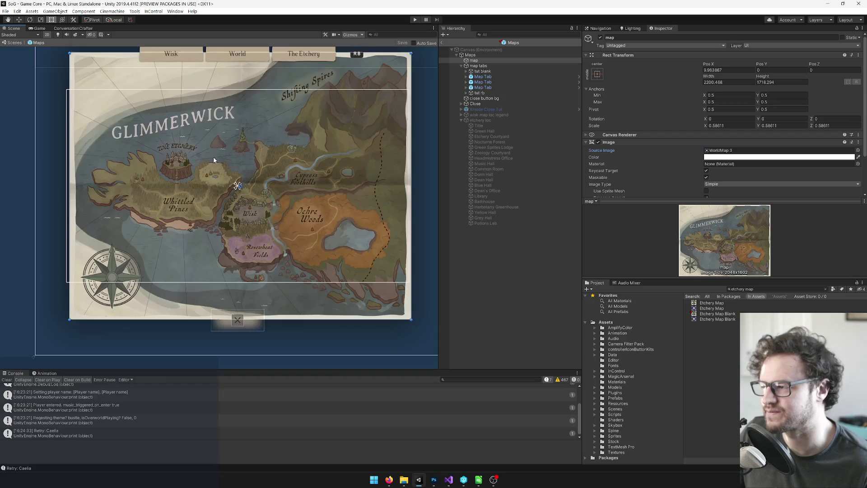
pyautogui.press('t')
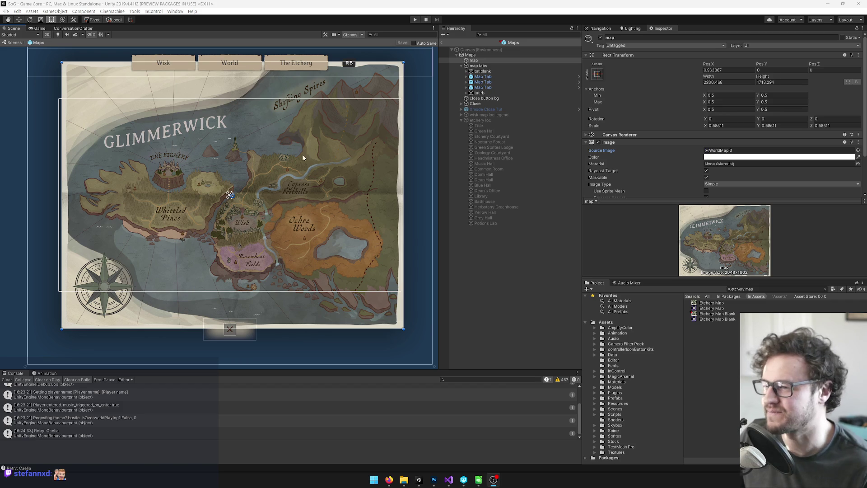
pyautogui.moveTo(294, 134); pyautogui.dragTo(296, 140)
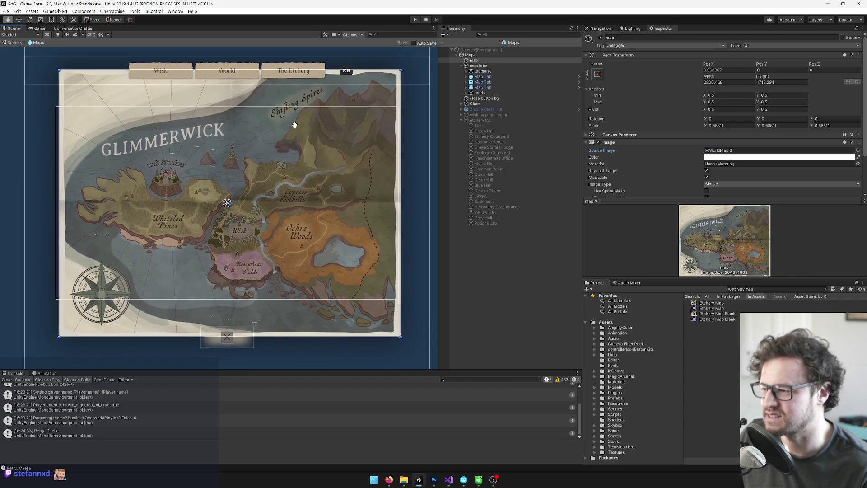
pyautogui.moveTo(299, 185); pyautogui.dragTo(301, 183)
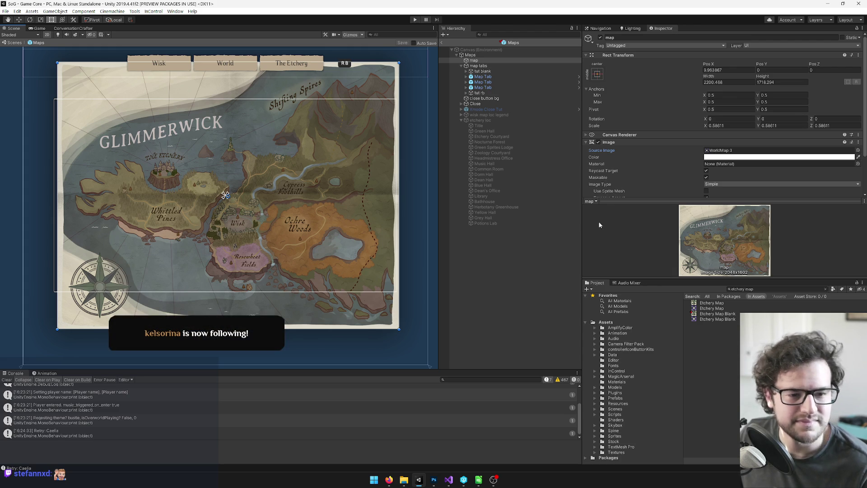
pyautogui.moveTo(337, 194); pyautogui.dragTo(343, 202)
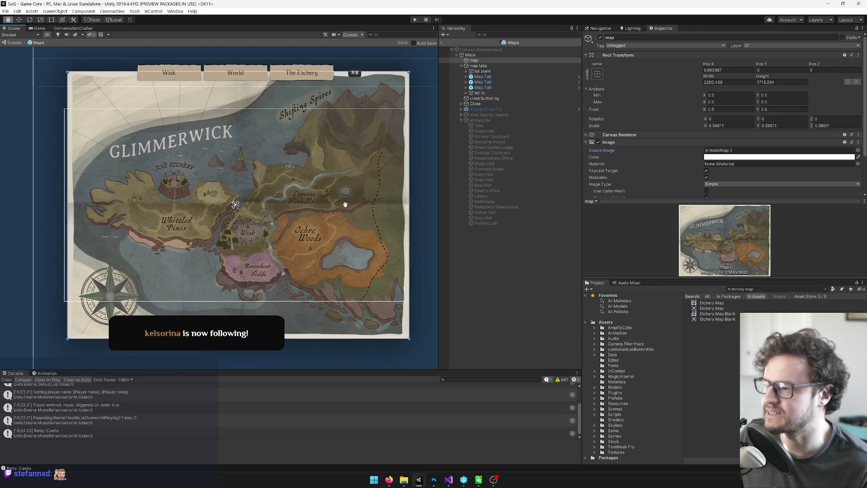
pyautogui.scroll(3, 259, 246)
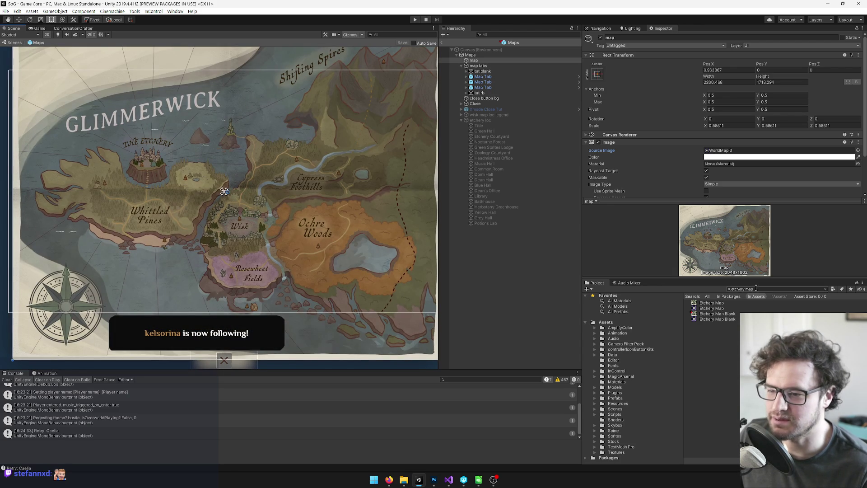
pyautogui.click(722, 150)
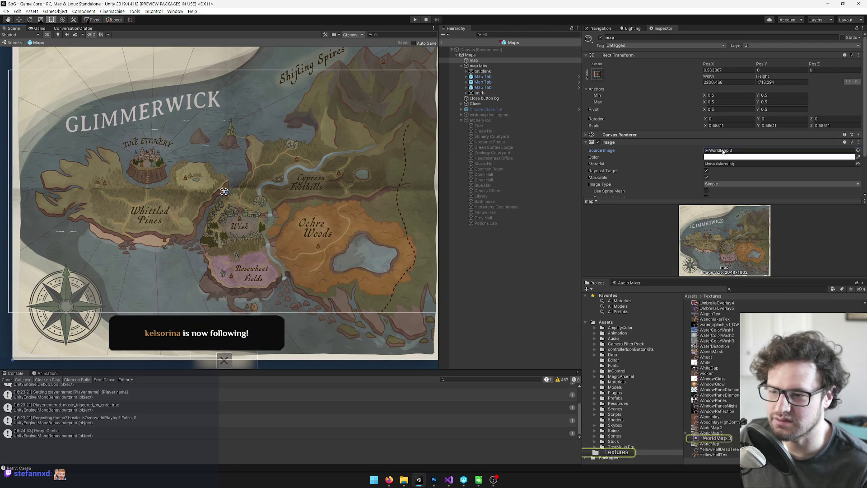
pyautogui.click(708, 433)
# Open WorldMap 3.psd in Photoshop.
pyautogui.doubleClick(713, 434)
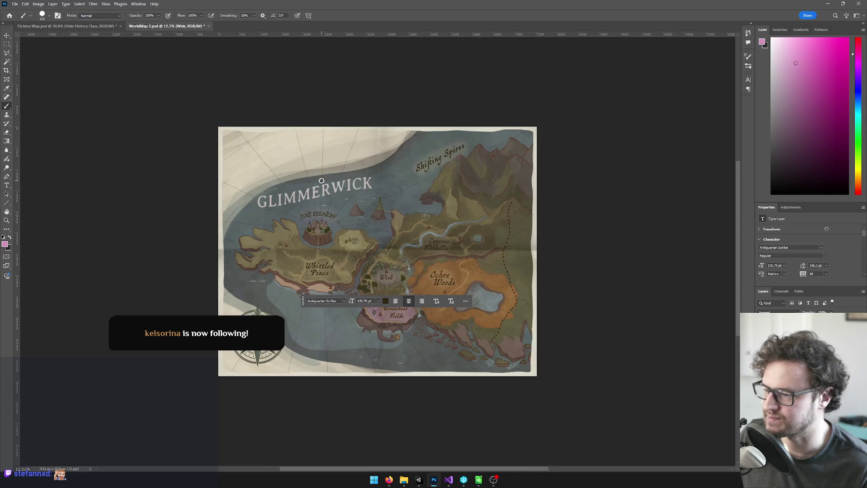
pyautogui.scroll(-1, 496, 316)
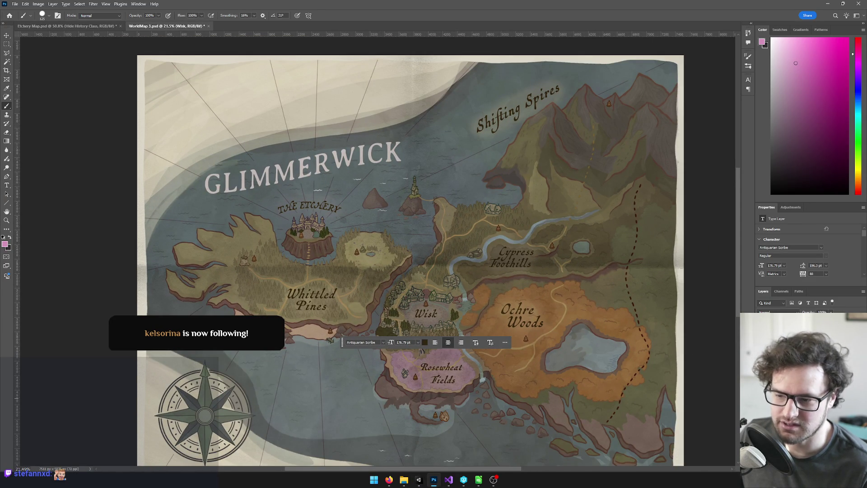
pyautogui.press('c')
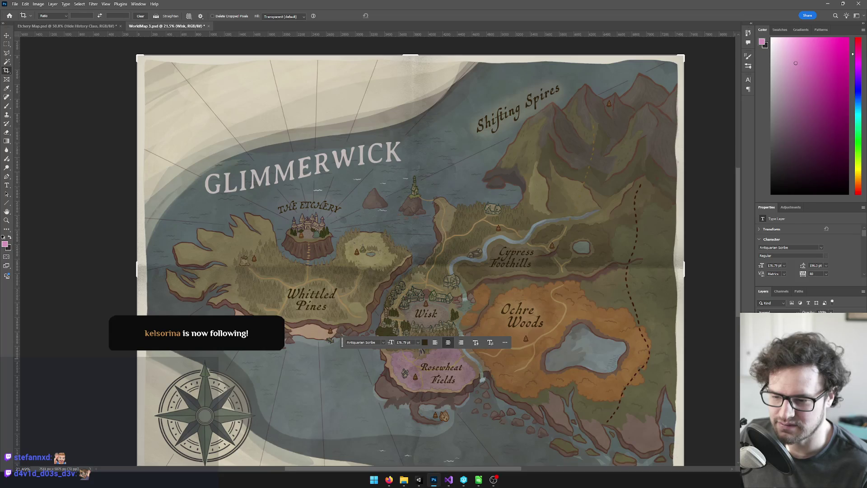
# Select the english labels layer and toggle its visibility off and back on.
pyautogui.hotkey('alt', ']')
pyautogui.hotkey('alt', ']')
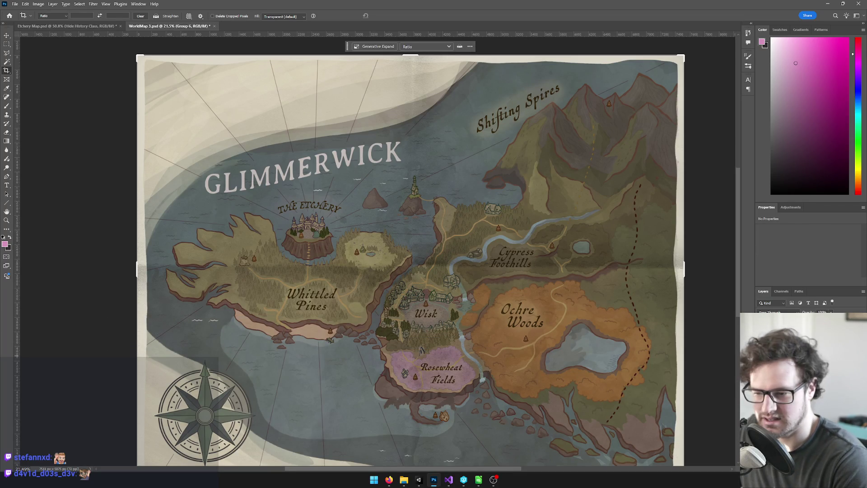
pyautogui.hotkey('alt', '[')
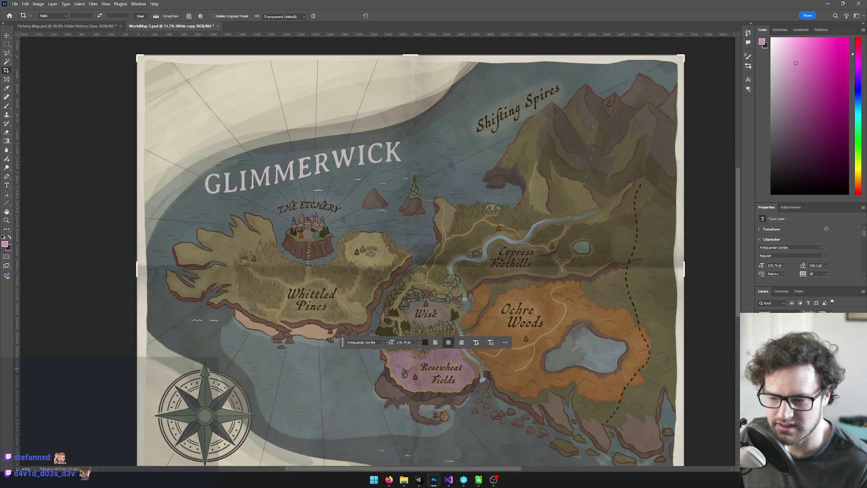
pyautogui.hotkey('alt', ',')
pyautogui.hotkey('alt', '.')
pyautogui.hotkey('ctrl', ',')
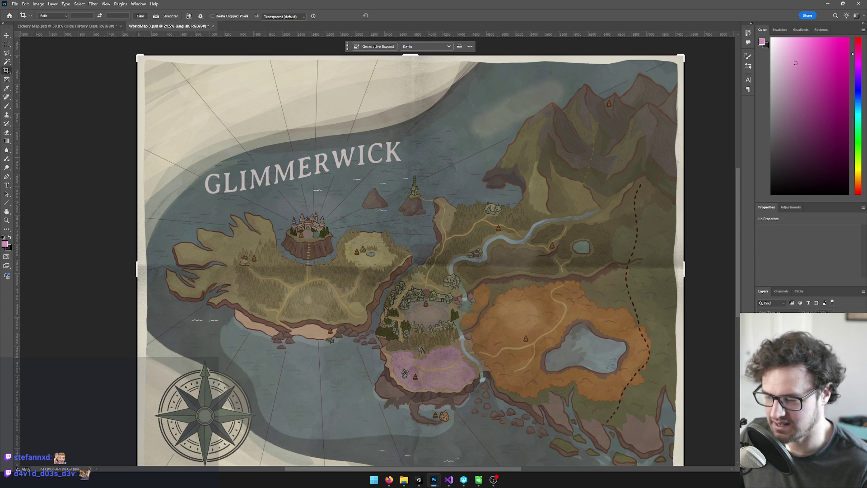
pyautogui.hotkey('ctrl', ',')
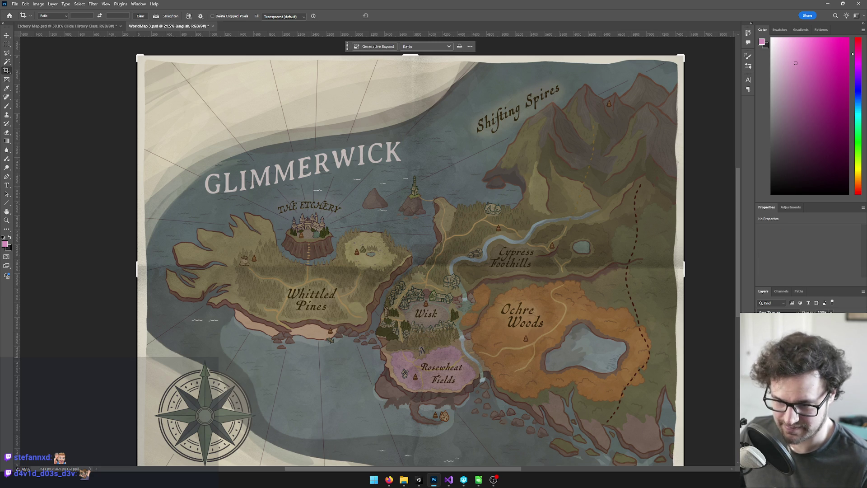
pyautogui.press('v')
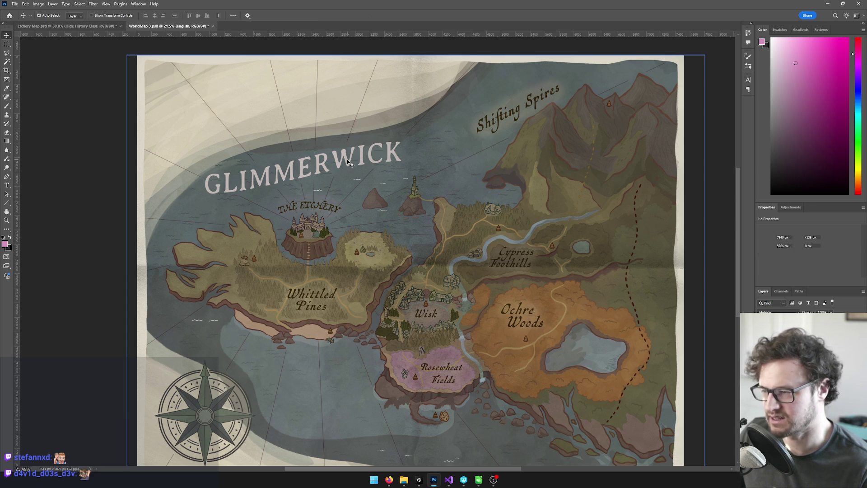
pyautogui.click(348, 163)
pyautogui.scroll(1, 349, 163)
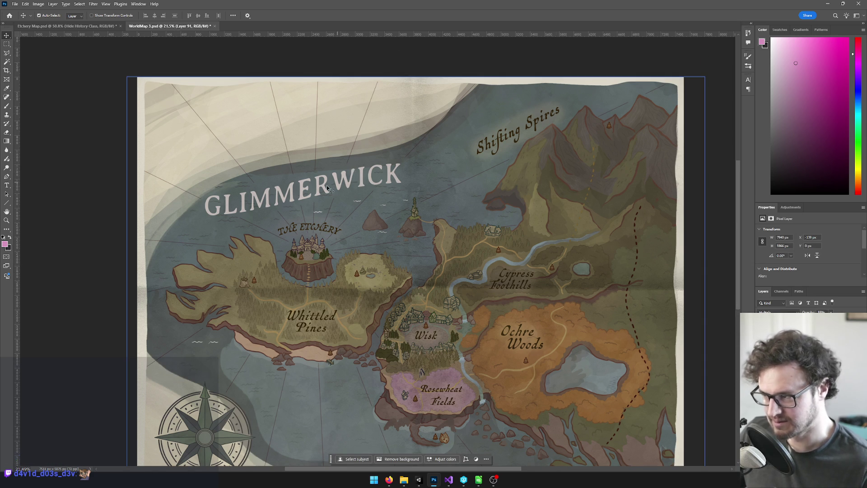
pyautogui.scroll(1, 317, 192)
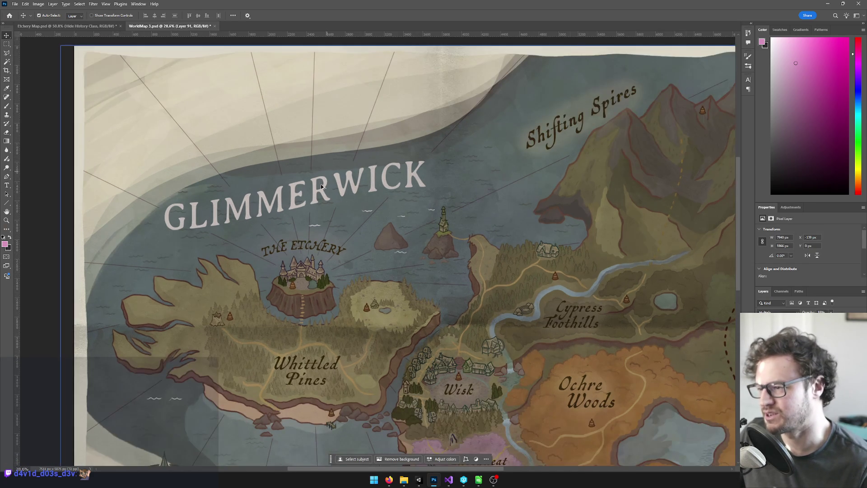
pyautogui.scroll(1, 276, 182)
pyautogui.scroll(-4, 275, 183)
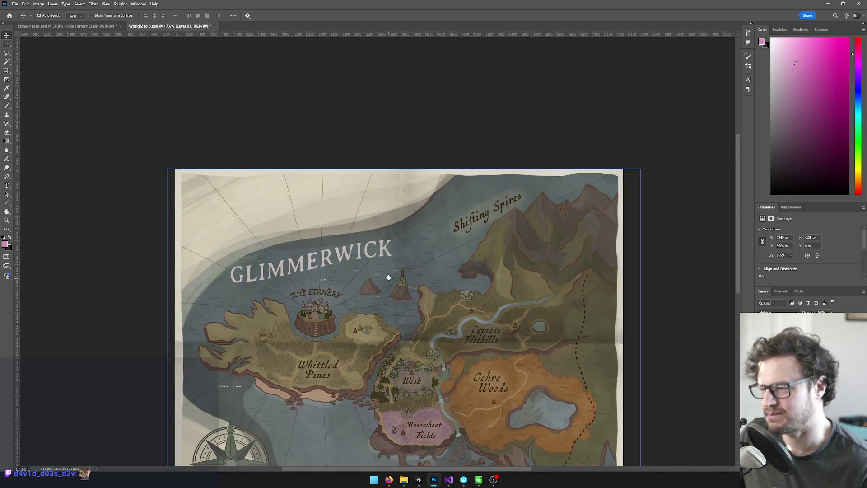
pyautogui.scroll(2, 381, 212)
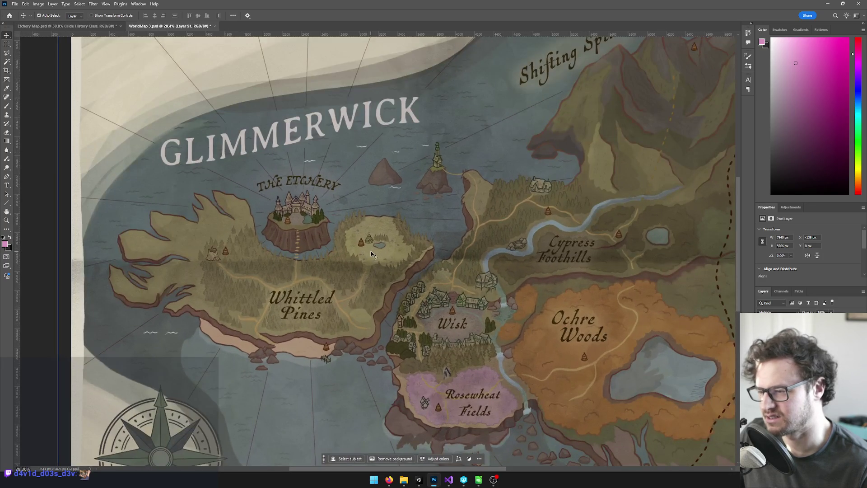
pyautogui.scroll(-1, 382, 212)
pyautogui.scroll(1, 335, 271)
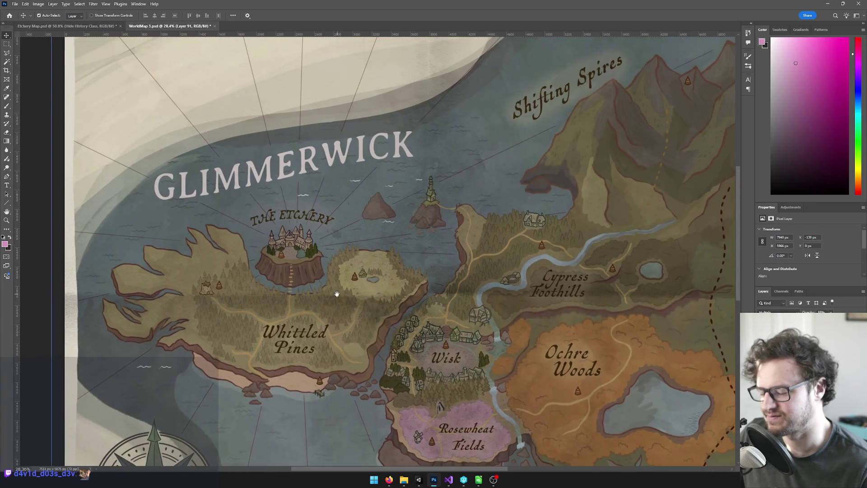
pyautogui.moveTo(318, 293); pyautogui.dragTo(311, 299)
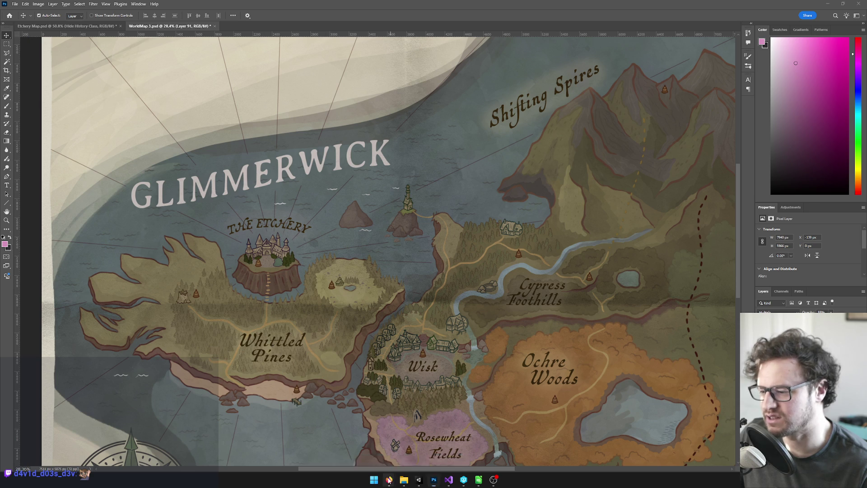
pyautogui.moveTo(389, 480)
pyautogui.click(349, 452)
# Search the sheet for 'glimmerwick' and step through the matches in row 53.
pyautogui.click(374, 215)
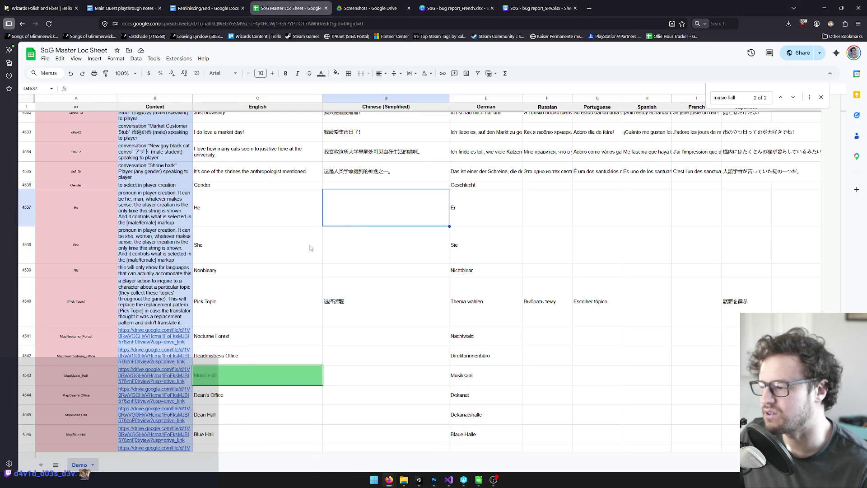
pyautogui.hotkey('ctrl', 'f')
pyautogui.write('glimme')
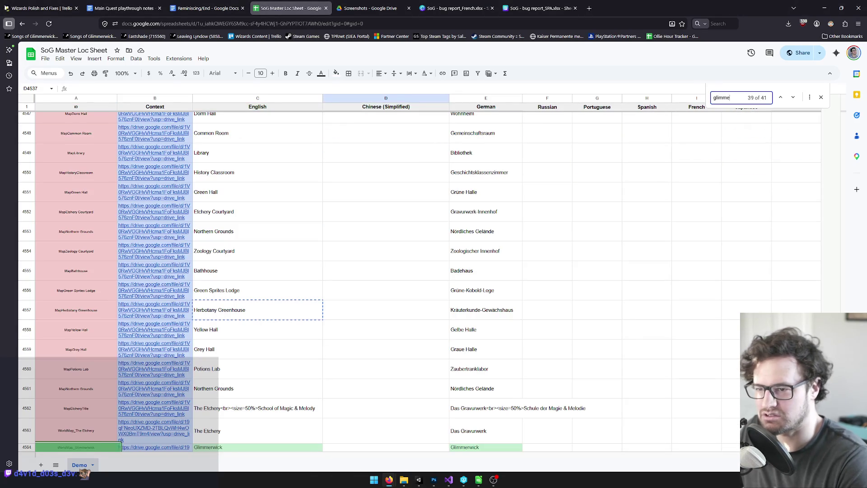
pyautogui.write('rwick')
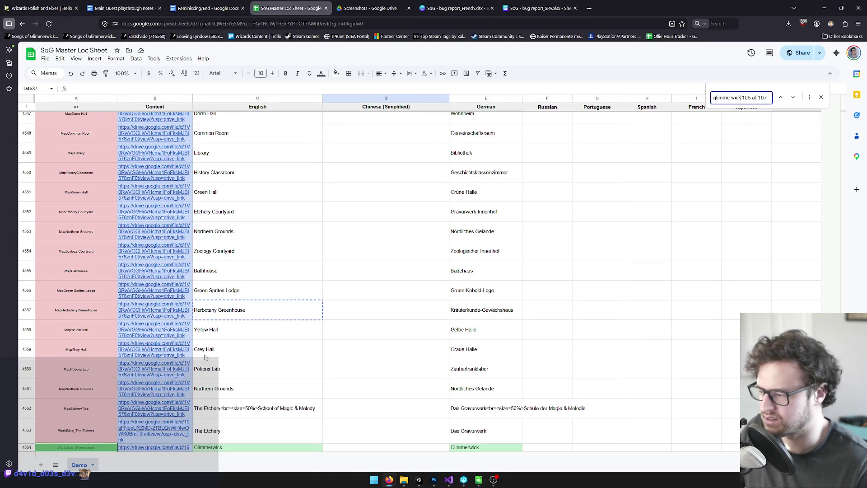
pyautogui.scroll(-1, 145, 406)
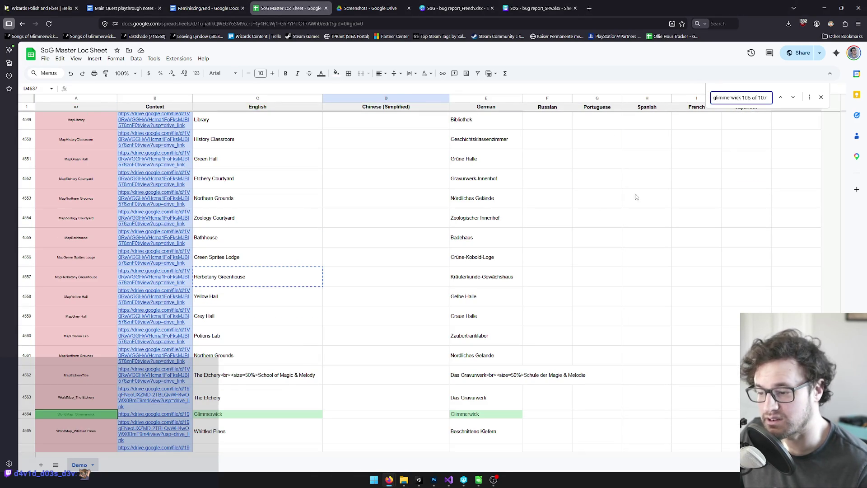
pyautogui.click(796, 98)
pyautogui.click(796, 99)
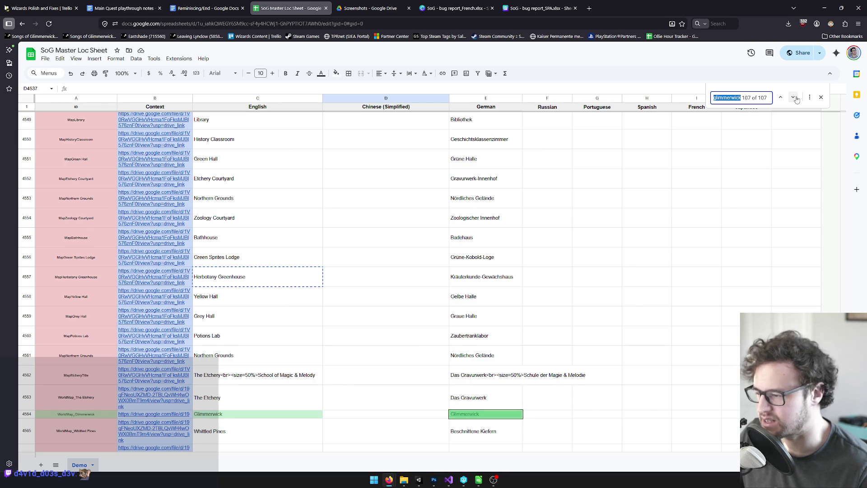
pyautogui.click(795, 98)
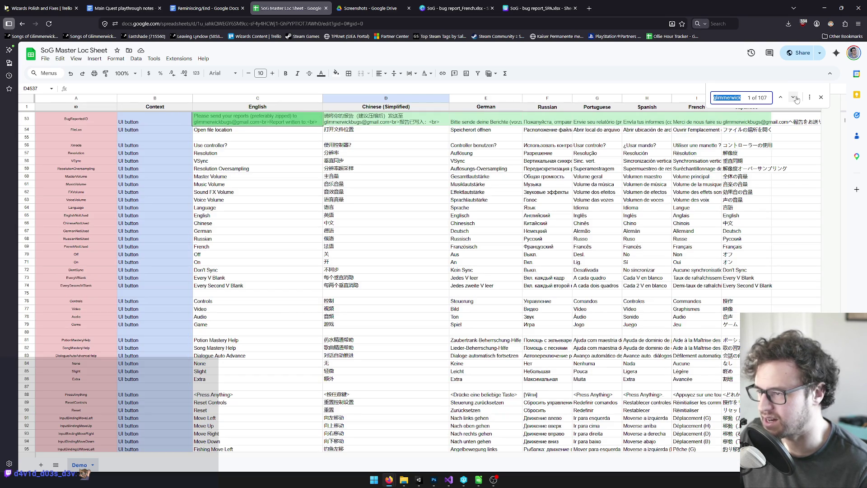
pyautogui.click(796, 99)
pyautogui.click(796, 99)
pyautogui.click(795, 99)
pyautogui.click(796, 99)
pyautogui.click(795, 98)
pyautogui.click(796, 99)
pyautogui.click(796, 99)
pyautogui.click(796, 99)
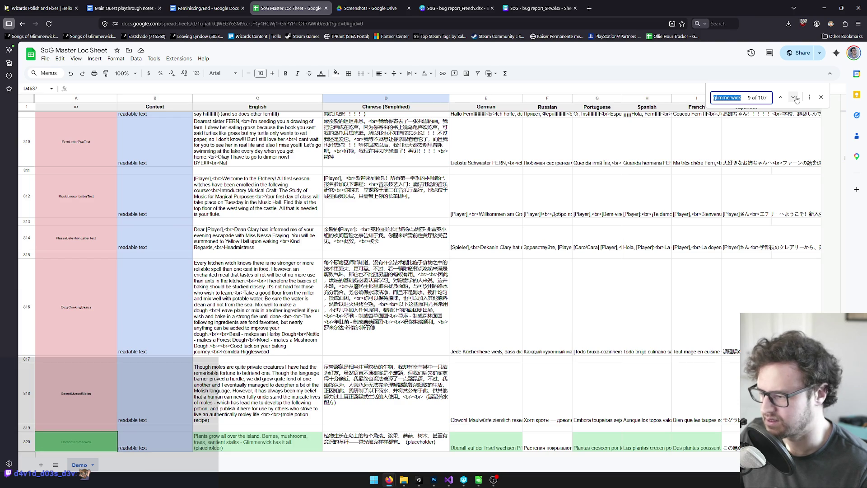
# Advance to the Flora of Glimmerwick row 1374 and copy its Russian name.
pyautogui.click(796, 98)
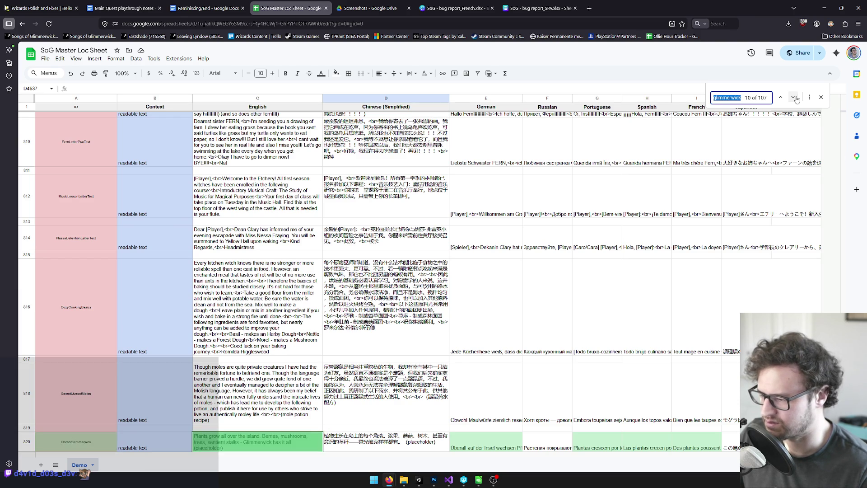
pyautogui.click(795, 99)
pyautogui.click(796, 99)
pyautogui.click(795, 99)
pyautogui.click(795, 99)
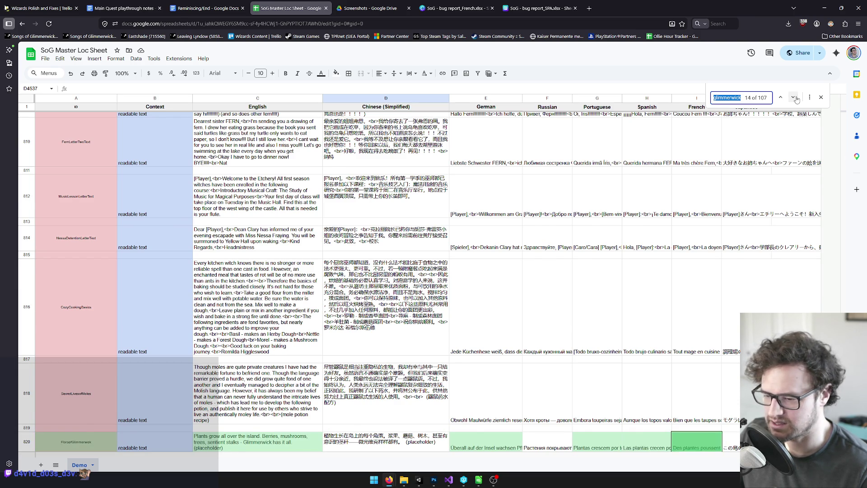
pyautogui.click(796, 99)
pyautogui.scroll(-3, 360, 370)
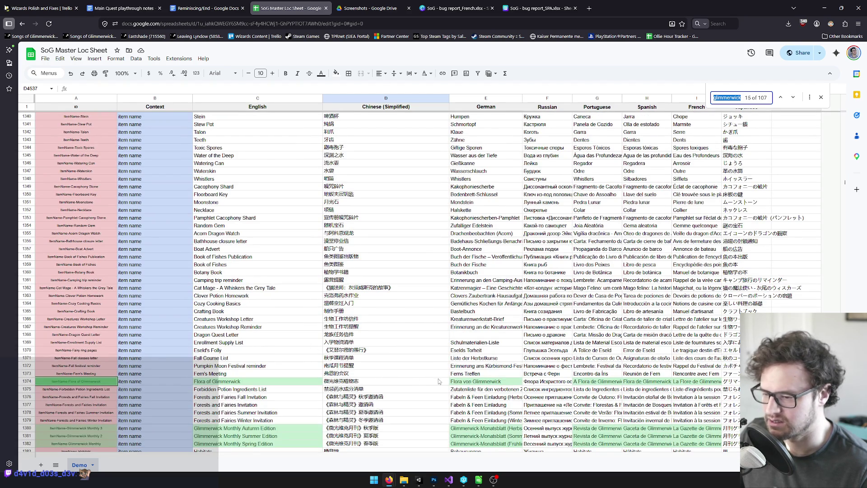
pyautogui.doubleClick(571, 381)
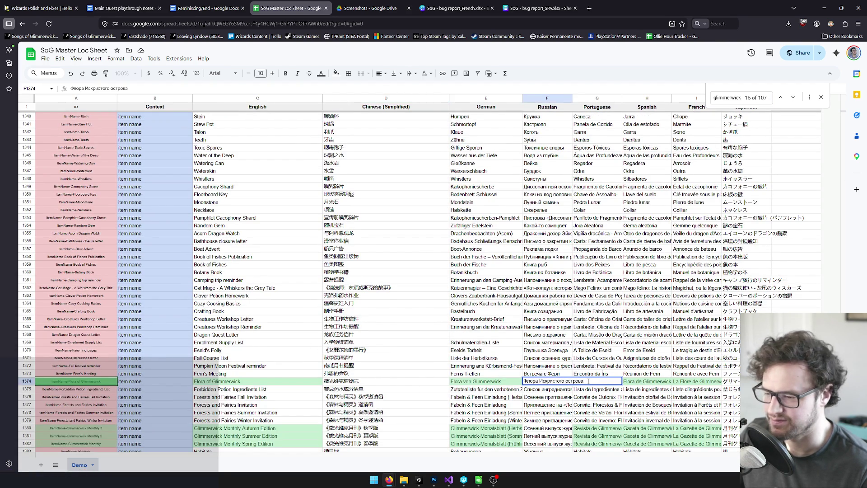
pyautogui.moveTo(589, 380); pyautogui.dragTo(509, 381)
pyautogui.hotkey('ctrl', 'c')
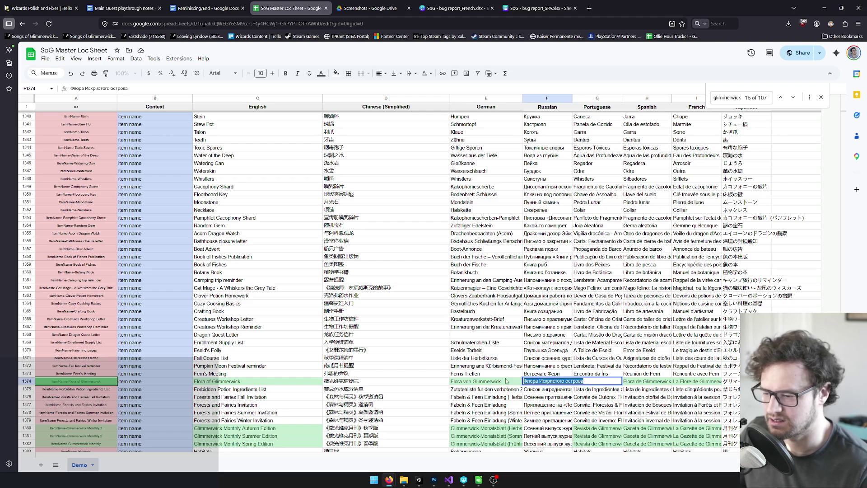
pyautogui.click(507, 380)
# Review the Portuguese and following translation cells of row 1374.
pyautogui.doubleClick(610, 380)
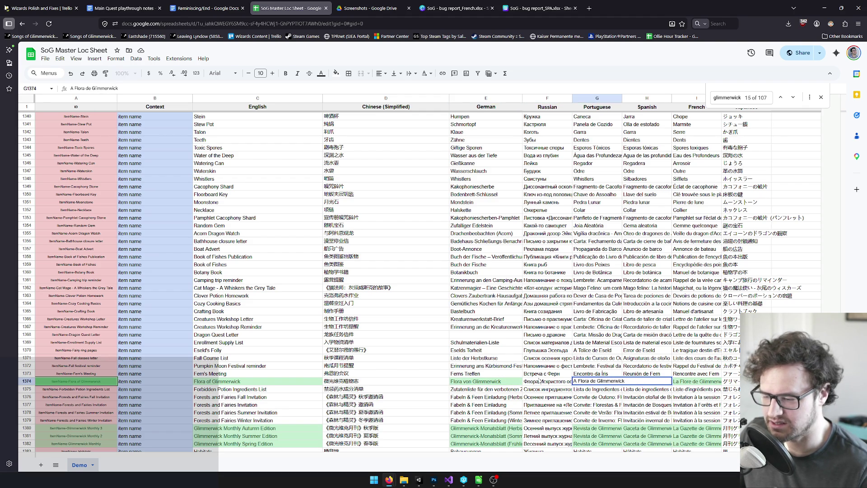
pyautogui.press('Tab')
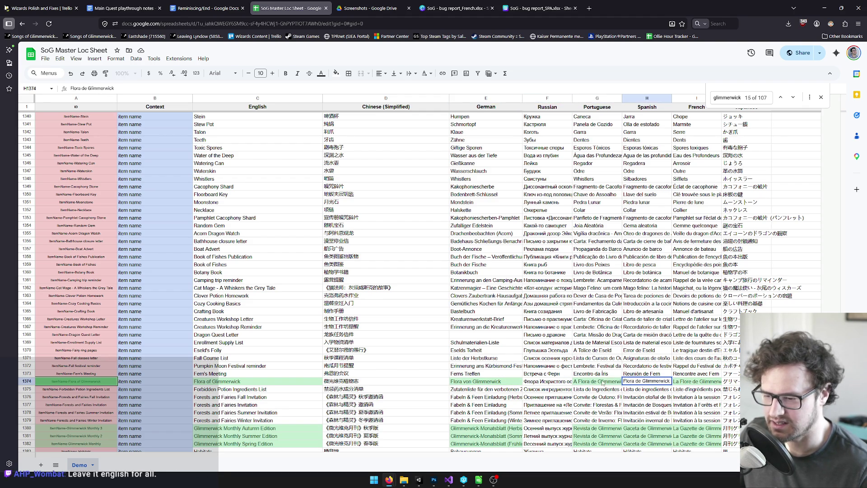
pyautogui.press('Return')
pyautogui.click(659, 389)
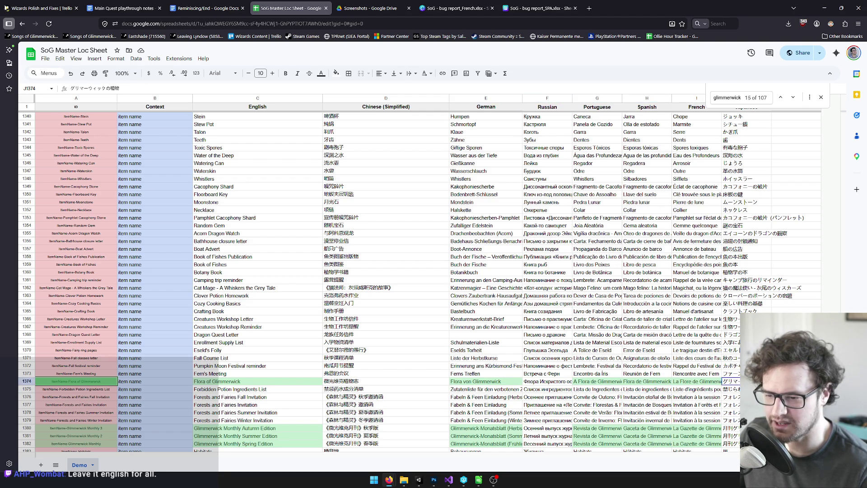
pyautogui.press('Tab')
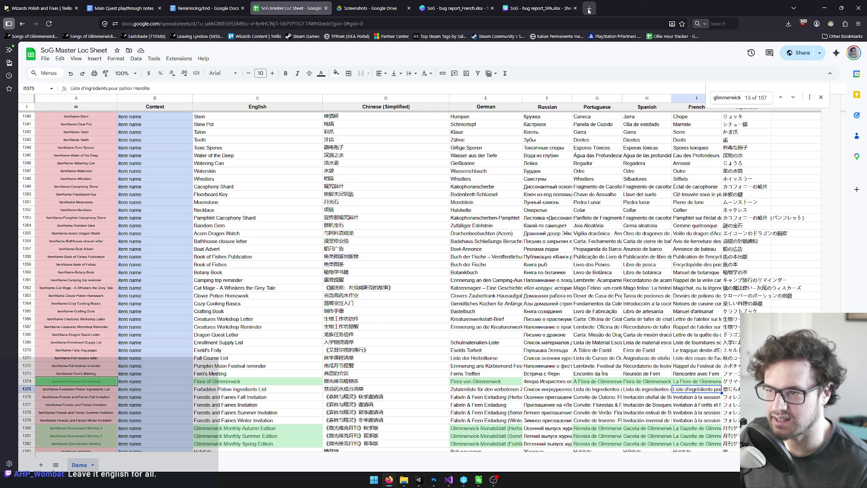
pyautogui.click(588, 9)
# Translate the Russian Flora name into English ('The Flora of Sparkling Island') with Google's translator, then go back to the SoG Master Loc Sheet.
pyautogui.write('tran')
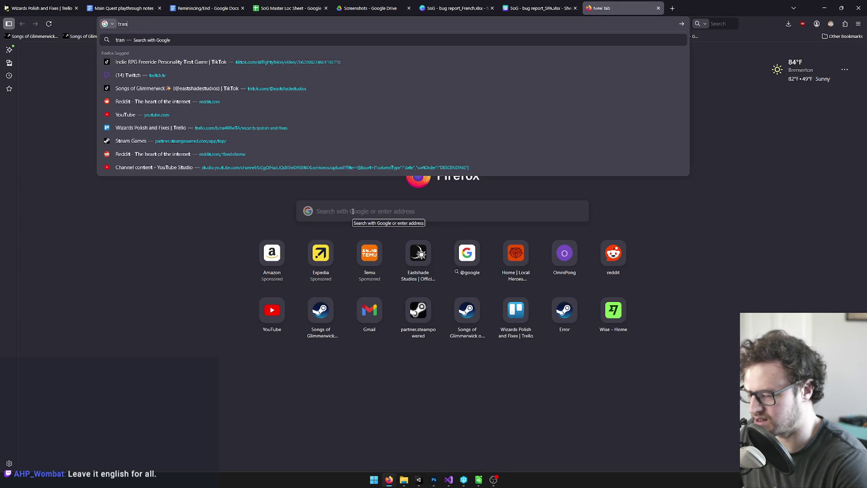
pyautogui.write('slate')
pyautogui.press('Return')
pyautogui.click(190, 154)
pyautogui.hotkey('ctrl', 'v')
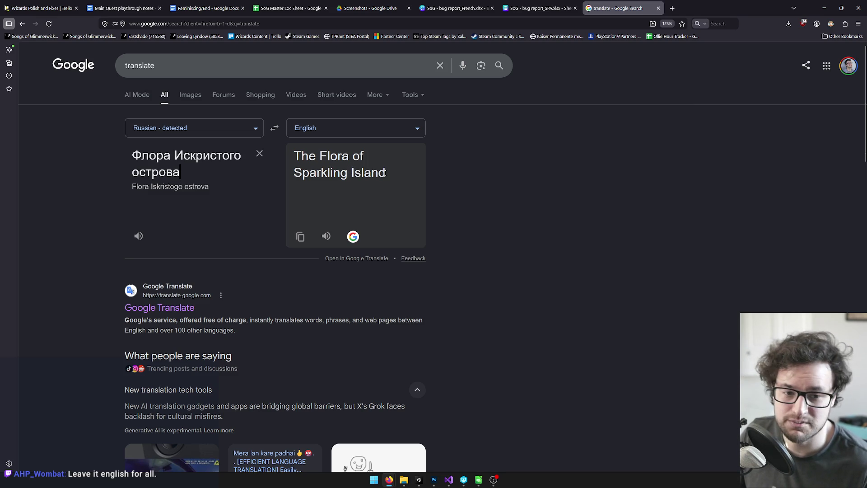
pyautogui.click(315, 4)
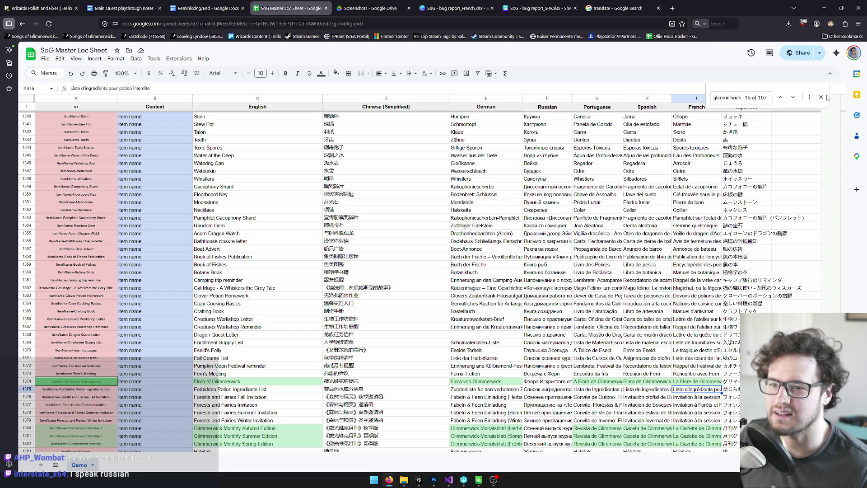
# Close the Glimmerwick Find bar in Google Sheets and minimize Firefox to reveal Photoshop.
pyautogui.click(821, 100)
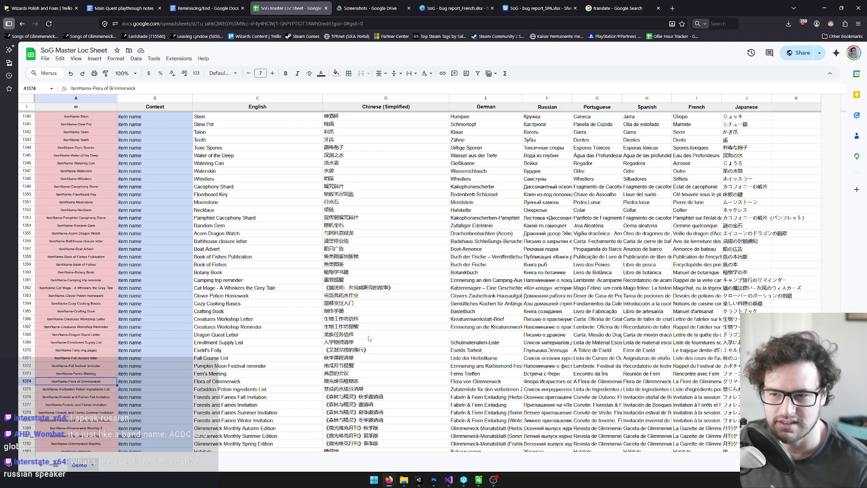
pyautogui.click(823, 8)
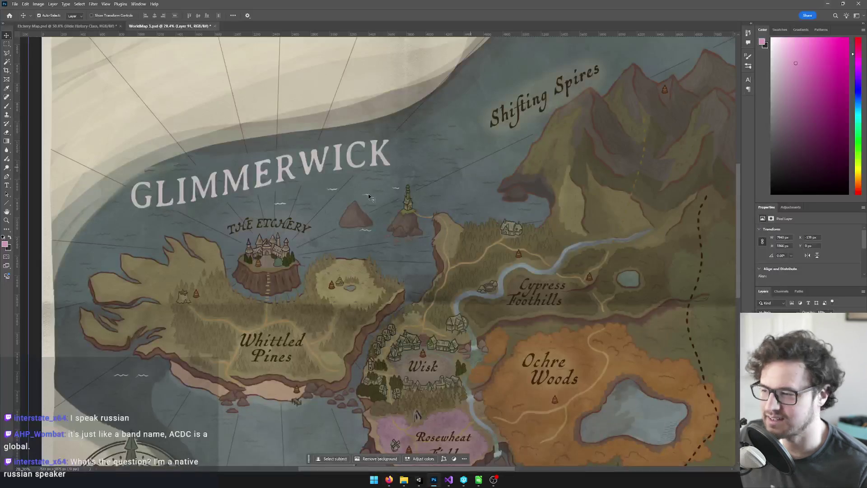
pyautogui.scroll(2, 274, 184)
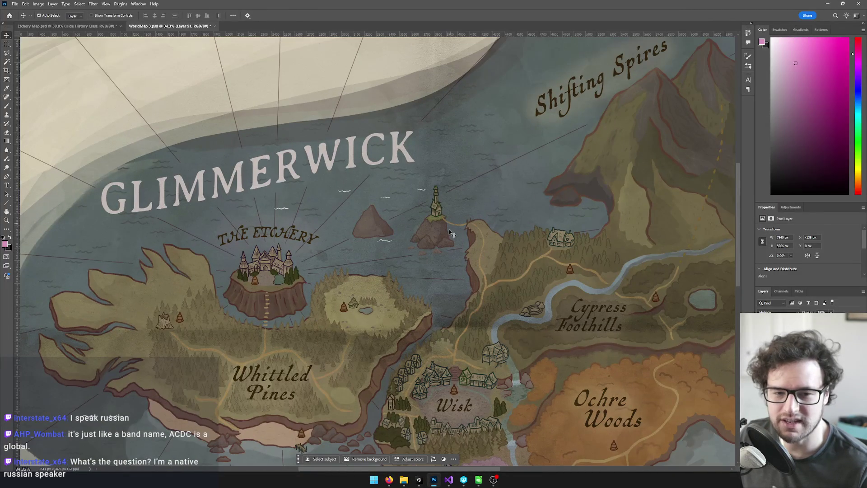
pyautogui.moveTo(431, 220); pyautogui.dragTo(348, 193)
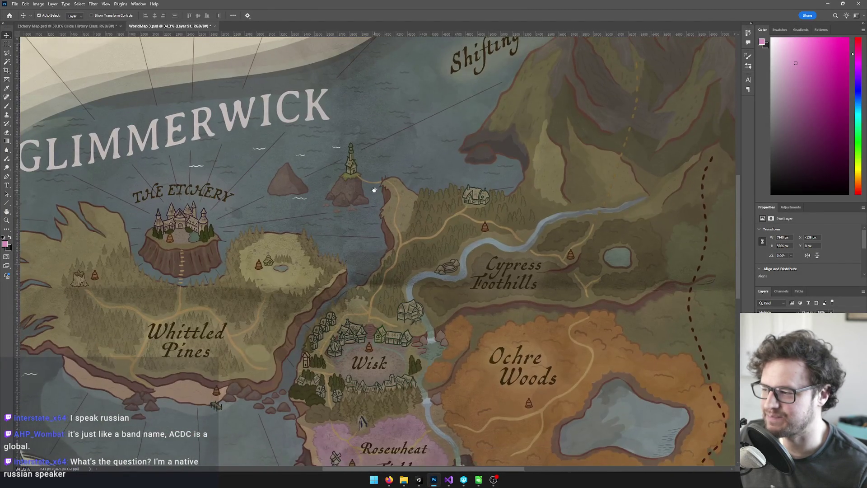
pyautogui.scroll(-2, 348, 193)
pyautogui.scroll(3, 156, 199)
pyautogui.scroll(-2, 155, 198)
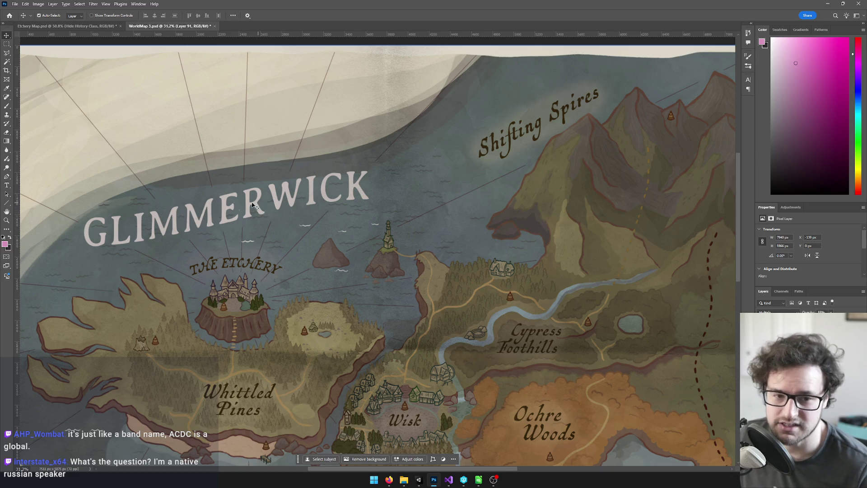
pyautogui.scroll(-1, 266, 213)
pyautogui.scroll(1, 475, 283)
pyautogui.moveTo(475, 284); pyautogui.dragTo(470, 278)
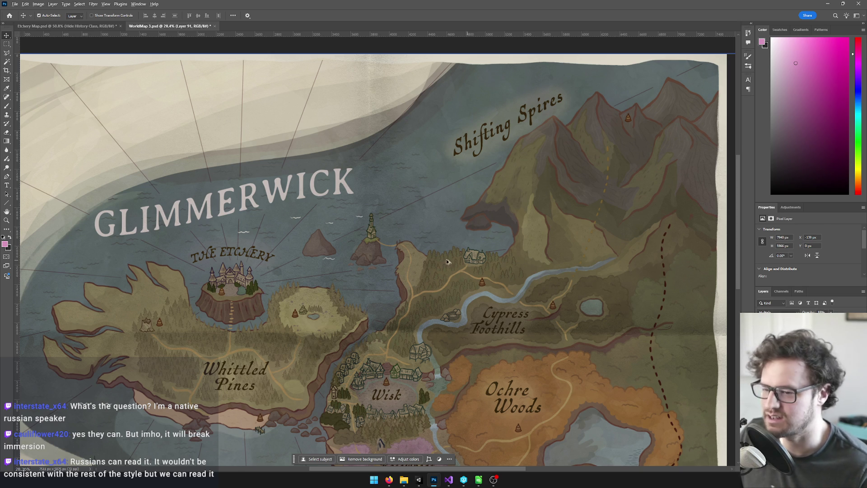
pyautogui.scroll(-1, 460, 262)
pyautogui.scroll(1, 294, 243)
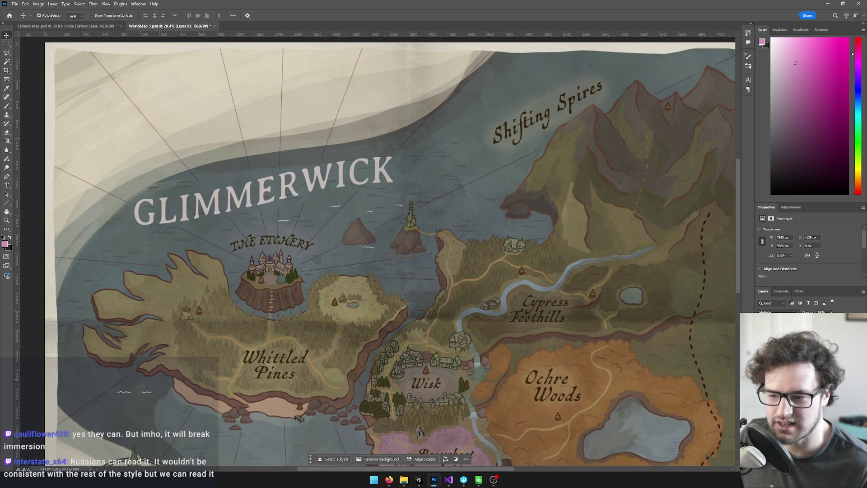
pyautogui.click(261, 194)
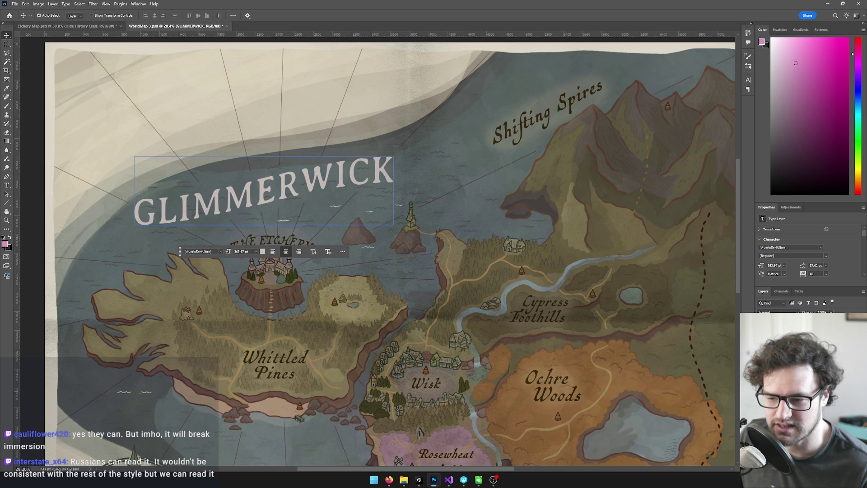
# Hide the GLIMMERWICK title text layer on the map.
pyautogui.press('3')
pyautogui.click(262, 194)
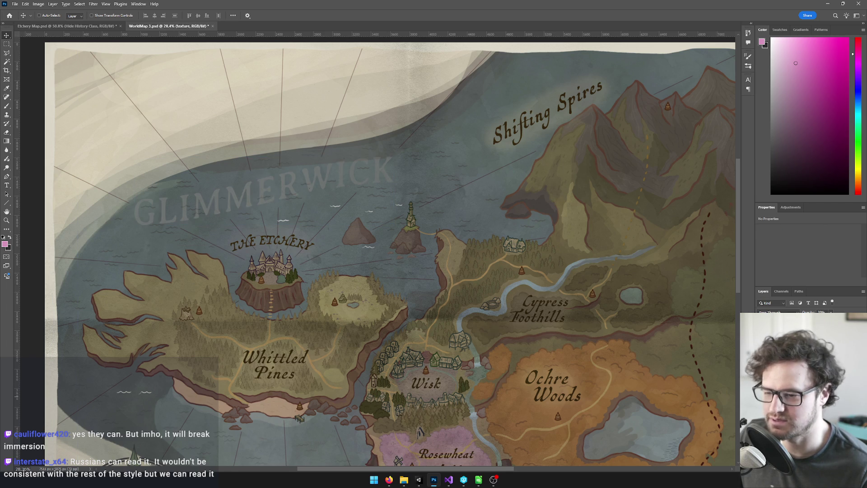
pyautogui.press('0')
pyautogui.click(262, 194)
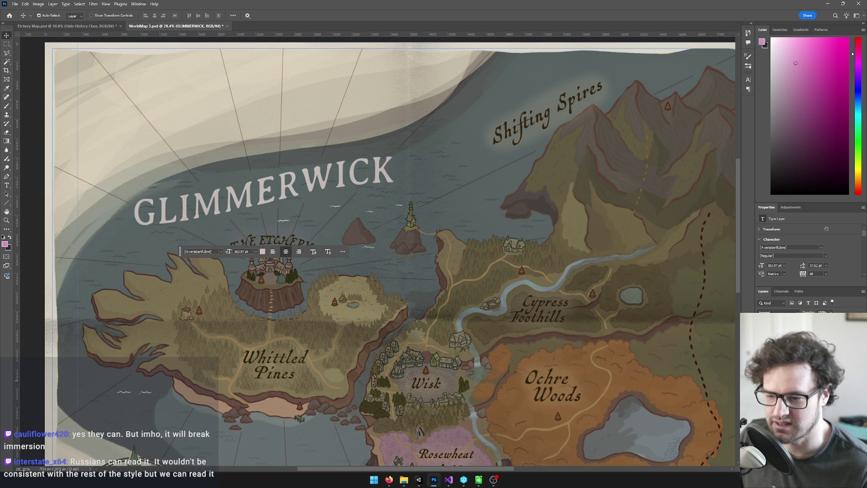
pyautogui.press('0')
pyautogui.press('0')
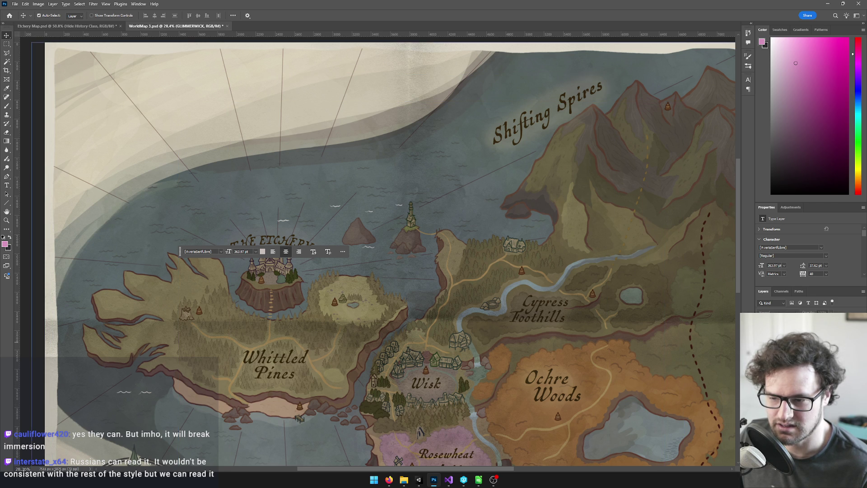
# Hide the remaining place-name text layers, leaving bare terrain, sea and compass.
pyautogui.click(545, 308)
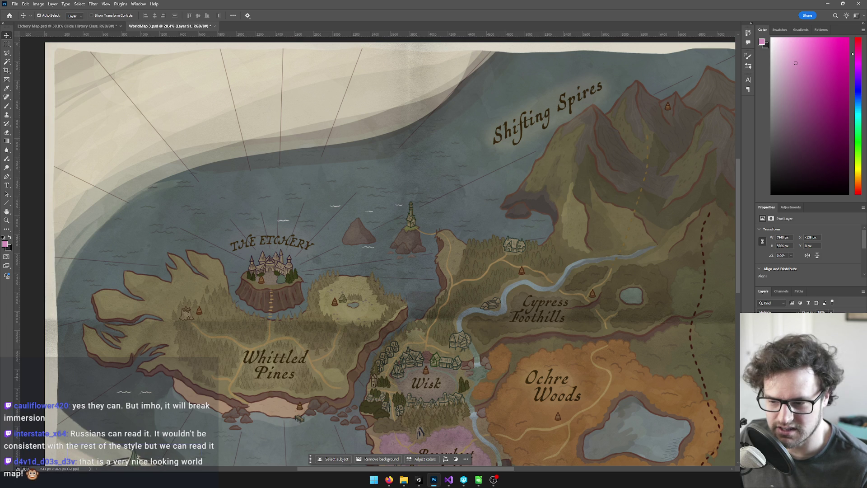
pyautogui.hotkey('ctrl', ',')
pyautogui.scroll(-3, 614, 349)
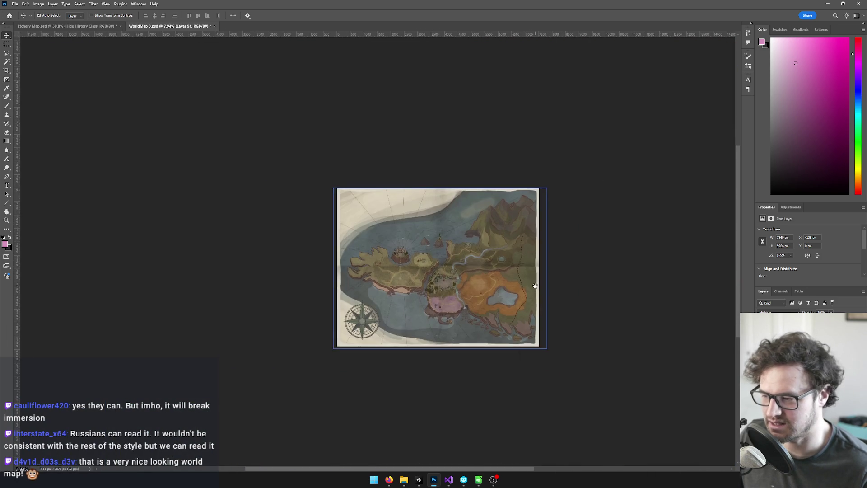
pyautogui.scroll(2, 501, 289)
pyautogui.scroll(3, 501, 289)
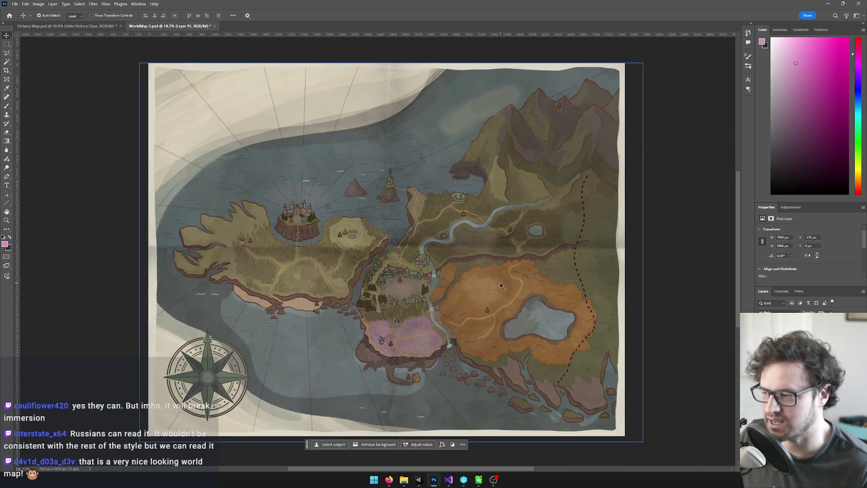
# Quick Export the label-free map as 'WorldMap 3 Blank.png' into Assets/Sprites/UI.
pyautogui.click(14, 4)
pyautogui.moveTo(45, 133)
pyautogui.click(144, 134)
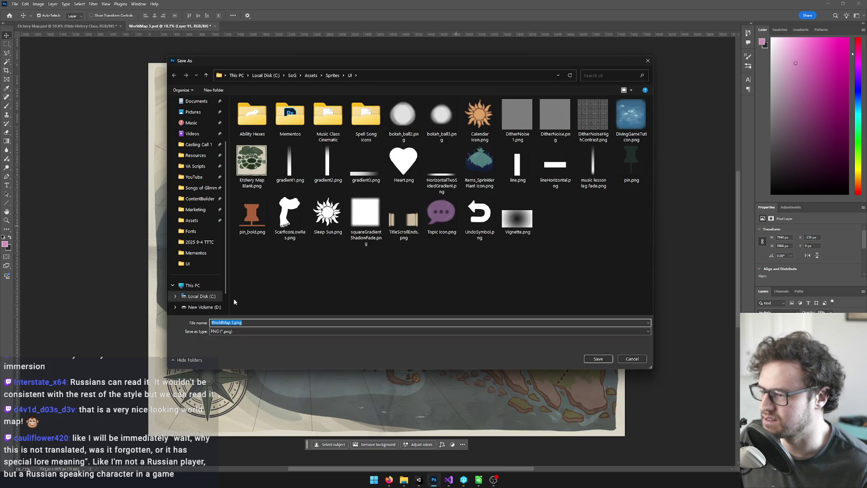
pyautogui.click(234, 323)
pyautogui.write('Blank')
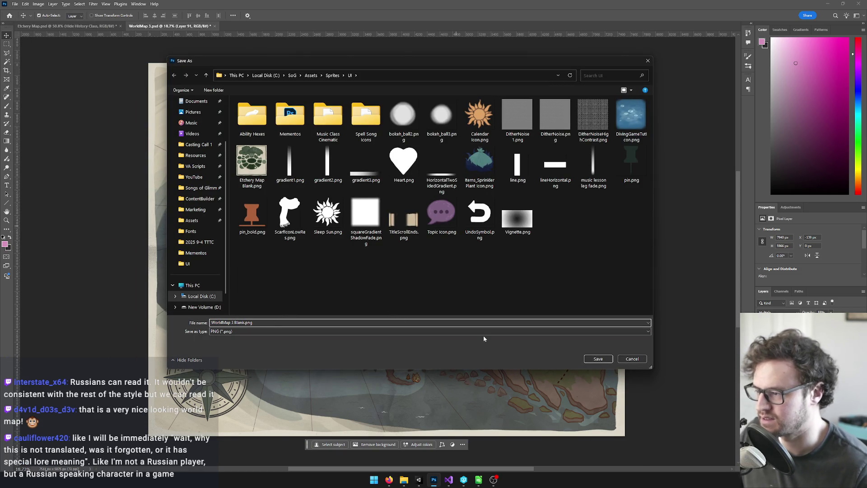
pyautogui.click(600, 359)
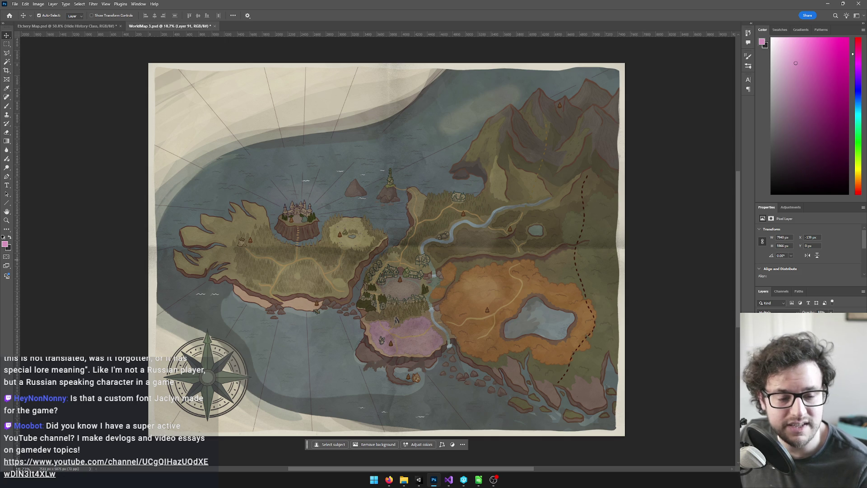
pyautogui.hotkey('alt', 'Tab')
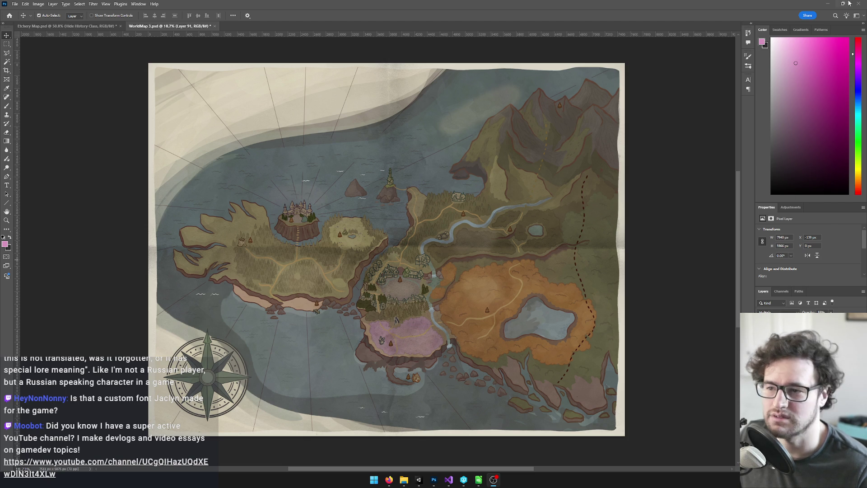
pyautogui.click(828, 4)
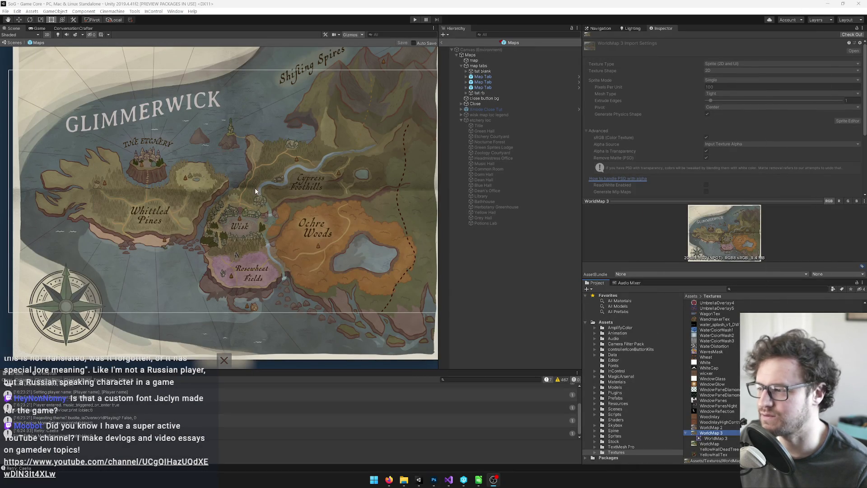
# Inspect the Map Tab, map and Maps objects; map still shows the labelled WorldMap 3 sprite at 0.58611 scale.
pyautogui.scroll(3, 217, 196)
pyautogui.scroll(2, 215, 198)
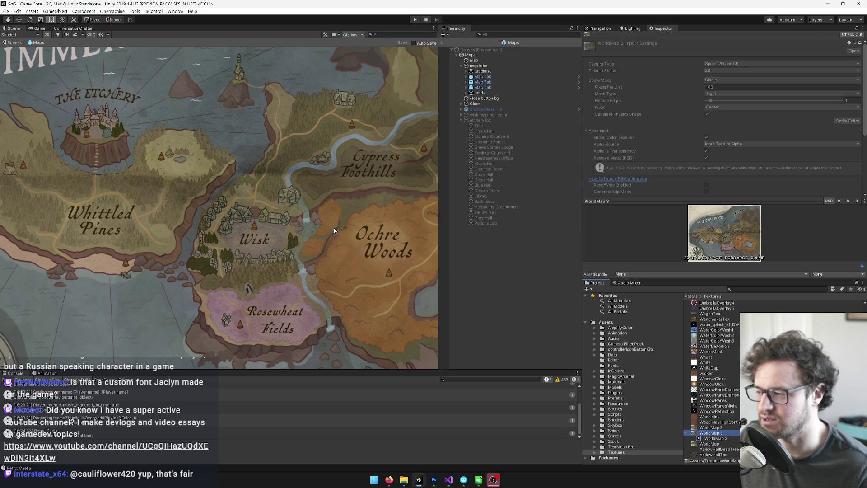
pyautogui.scroll(-5, 323, 244)
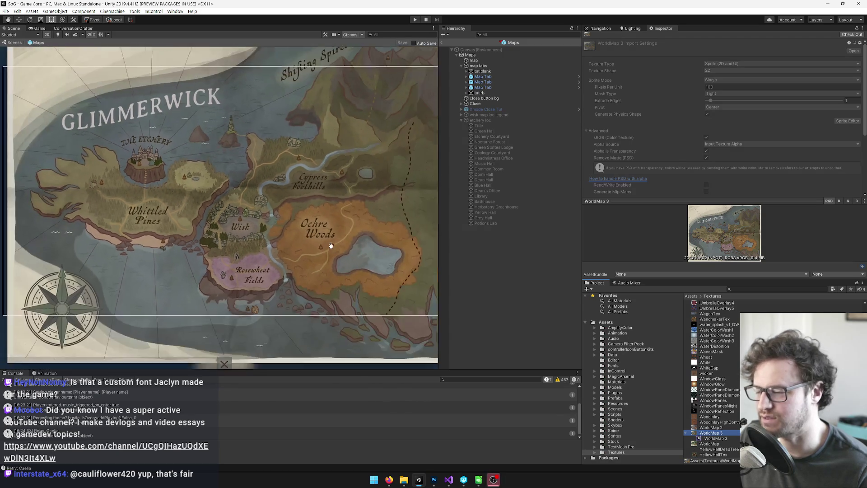
pyautogui.scroll(2, 307, 199)
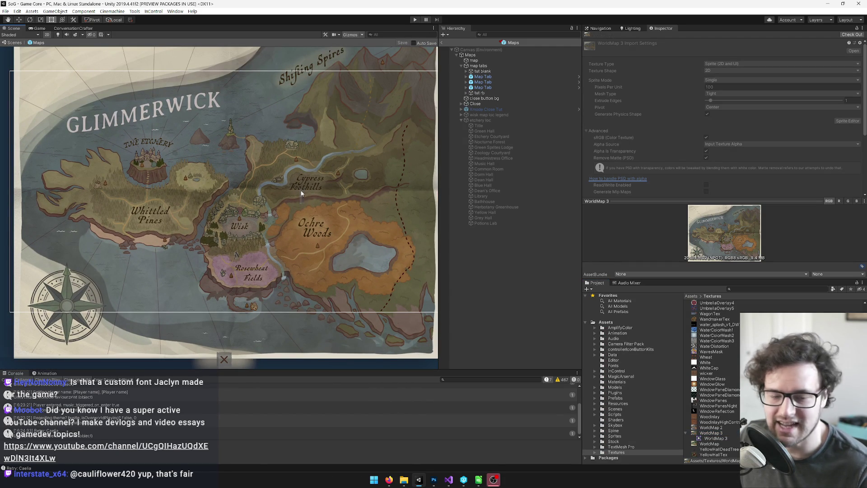
pyautogui.click(298, 176)
pyautogui.click(490, 77)
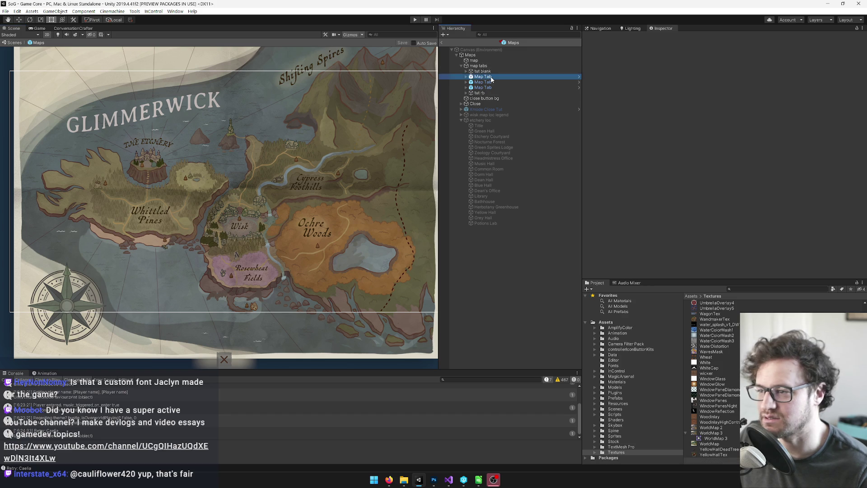
pyautogui.click(485, 66)
pyautogui.click(485, 61)
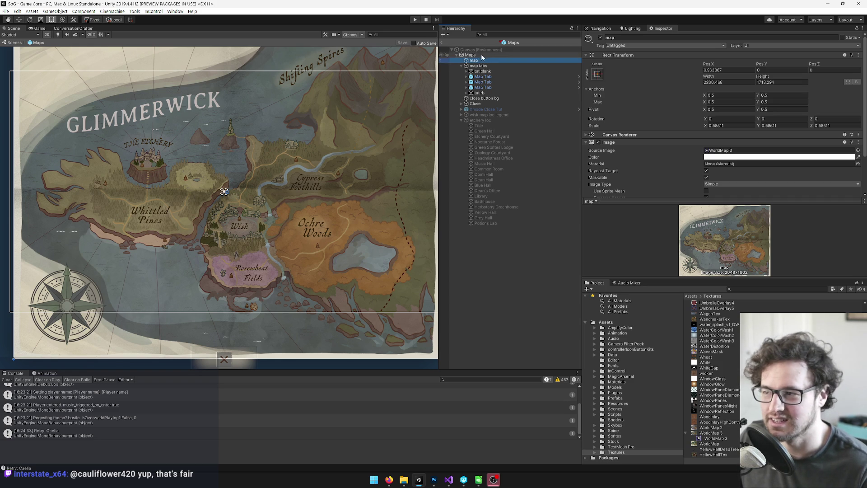
pyautogui.click(472, 55)
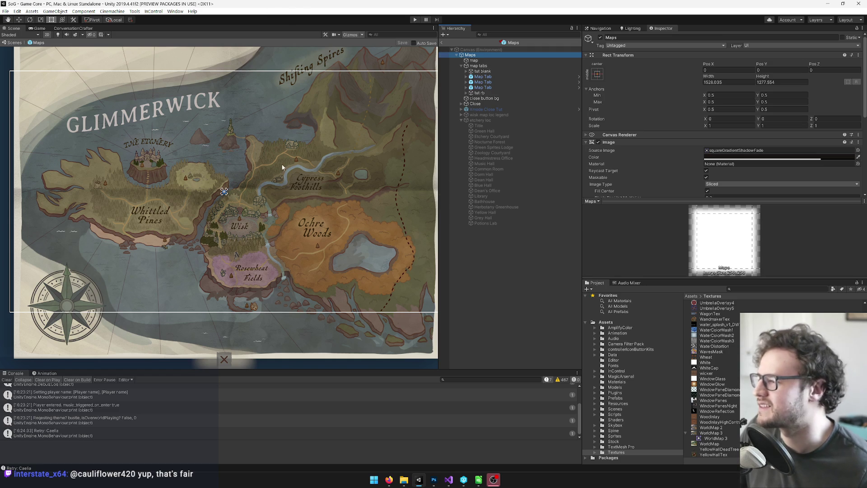
# Create an empty object and move it up beside etchery loc under Maps.
pyautogui.moveTo(299, 169); pyautogui.dragTo(280, 170)
pyautogui.scroll(-2, 282, 174)
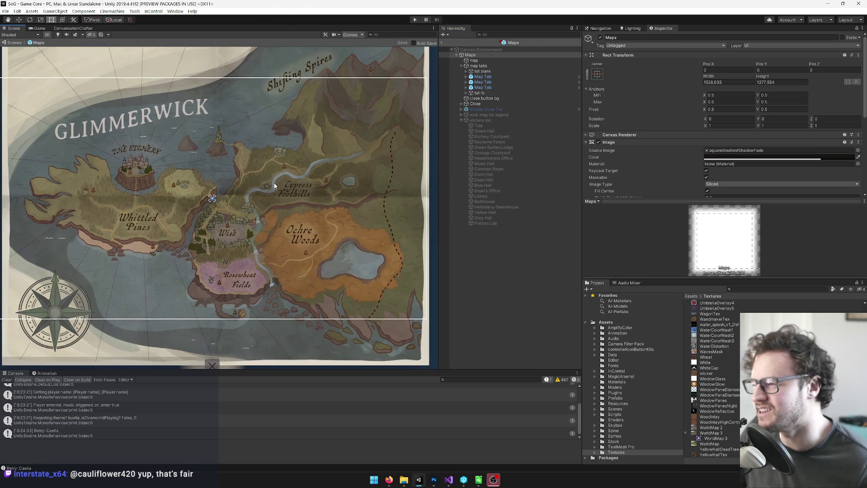
pyautogui.scroll(2, 254, 173)
pyautogui.moveTo(253, 173)
pyautogui.mouseDown()
pyautogui.moveTo(234, 194)
pyautogui.moveTo(222, 169)
pyautogui.mouseUp()
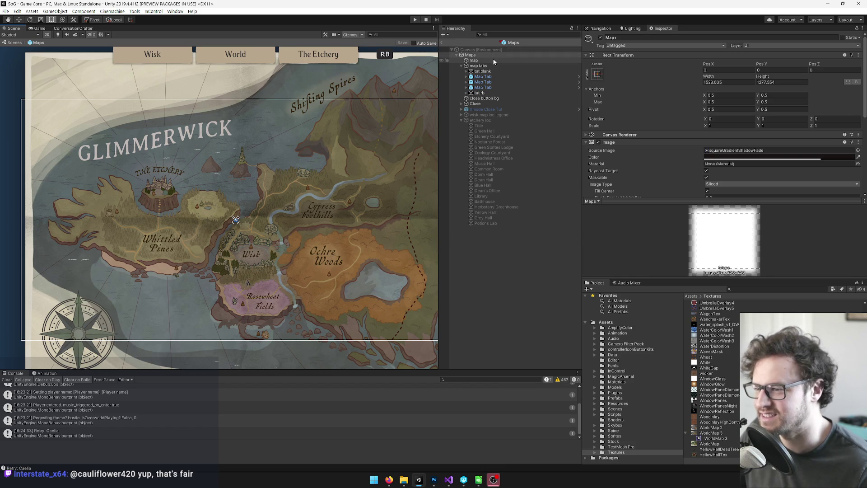
pyautogui.press('Left')
pyautogui.rightClick(479, 121)
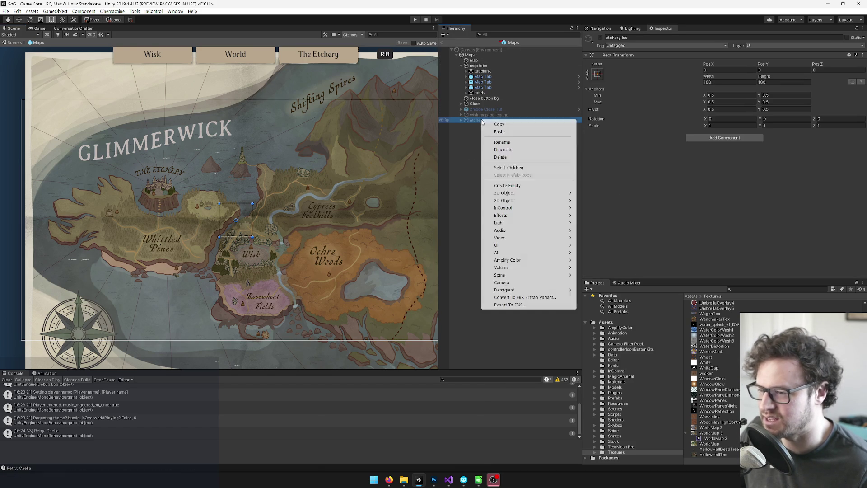
pyautogui.click(524, 186)
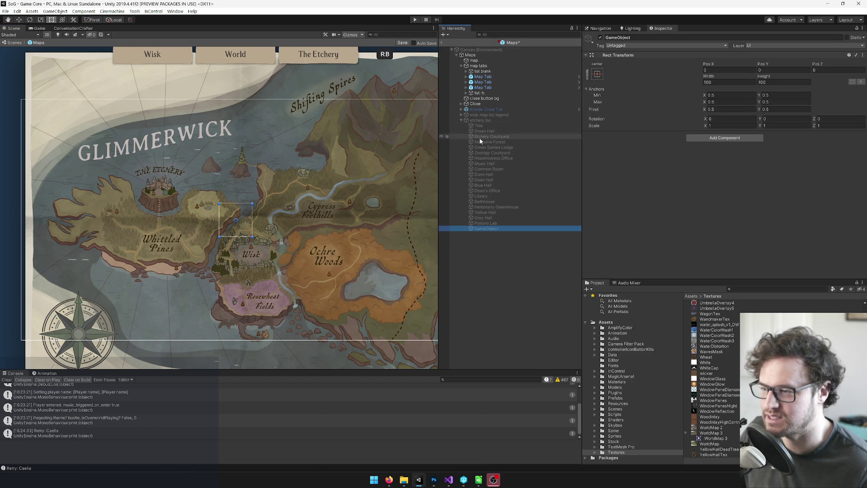
pyautogui.moveTo(486, 229)
pyautogui.mouseDown()
pyautogui.moveTo(472, 123)
pyautogui.moveTo(463, 127)
pyautogui.mouseUp()
# Rename the new object 'world map loc' and open the MapsUI script in Visual Studio.
pyautogui.click(462, 126)
pyautogui.click(629, 38)
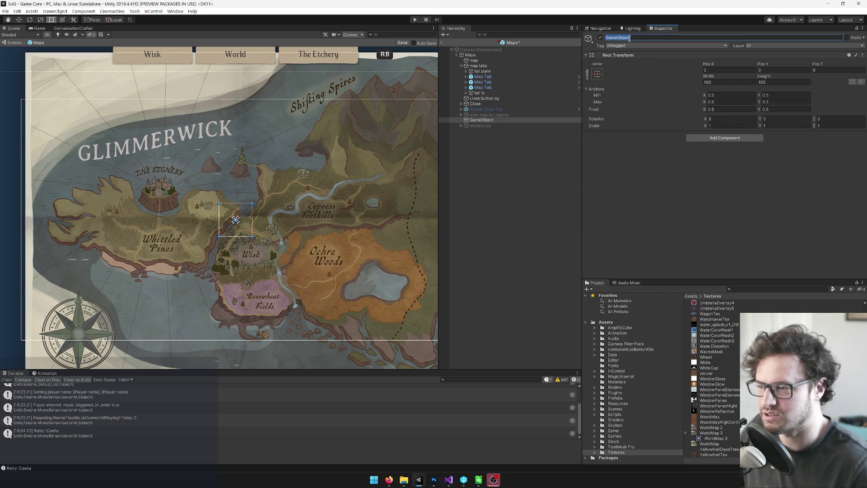
pyautogui.write('world ma')
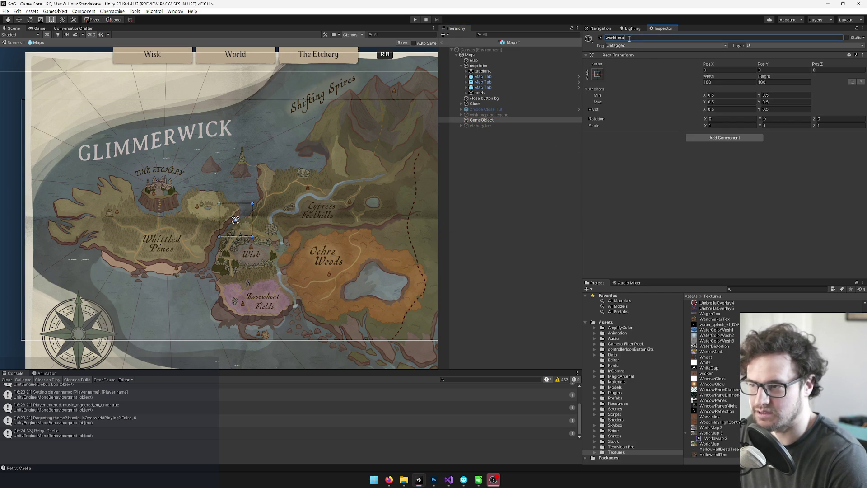
pyautogui.write('p loc')
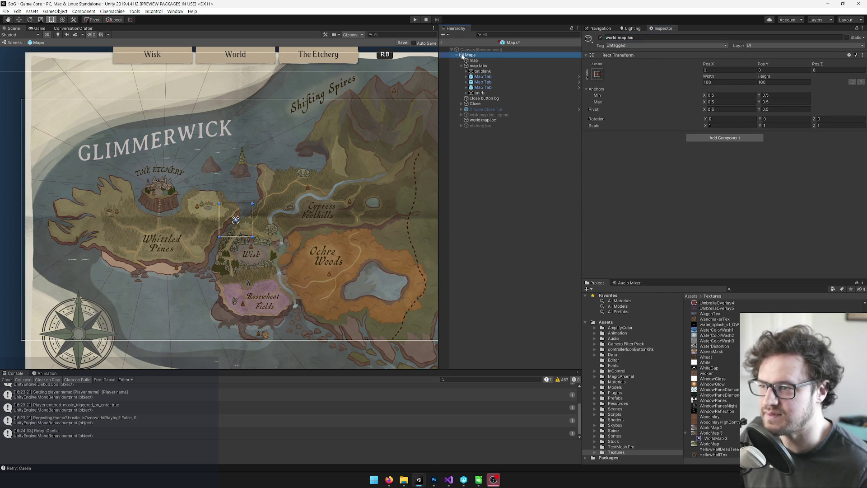
pyautogui.click(470, 54)
pyautogui.scroll(-5, 731, 113)
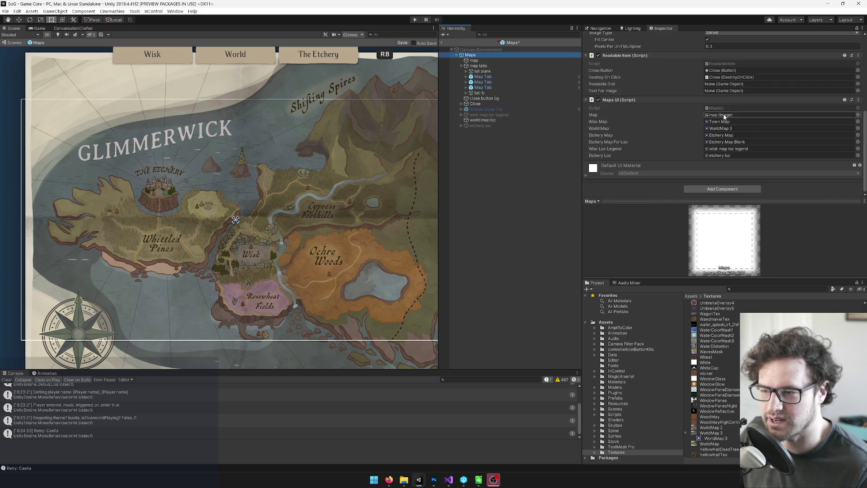
pyautogui.doubleClick(727, 108)
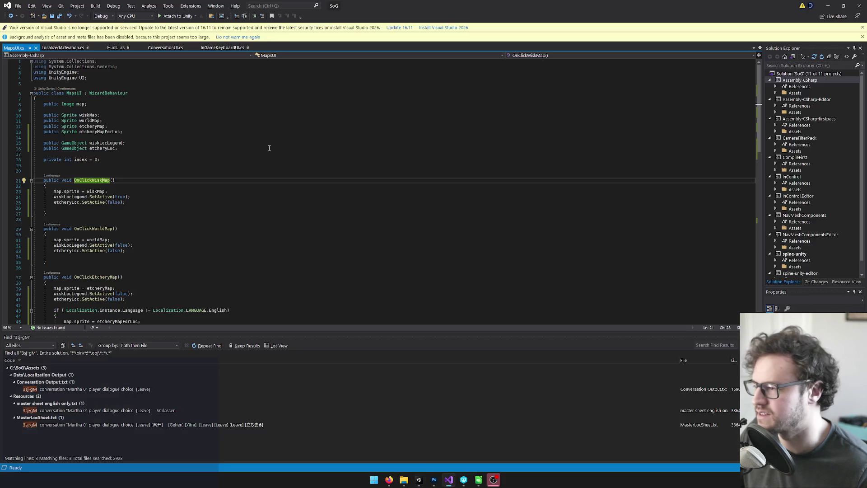
# Add a worldMapLoc GameObject field by duplicating the etcheryLoc declaration, and save.
pyautogui.click(185, 154)
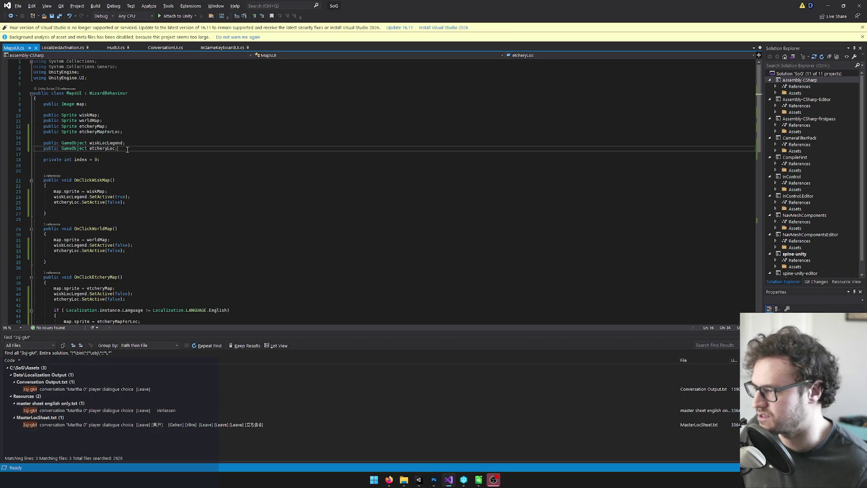
pyautogui.write('public GameObject etcheryLoc;')
pyautogui.click(90, 154)
pyautogui.press('Delete')
pyautogui.press('Delete')
pyautogui.press('Delete')
pyautogui.write('wi')
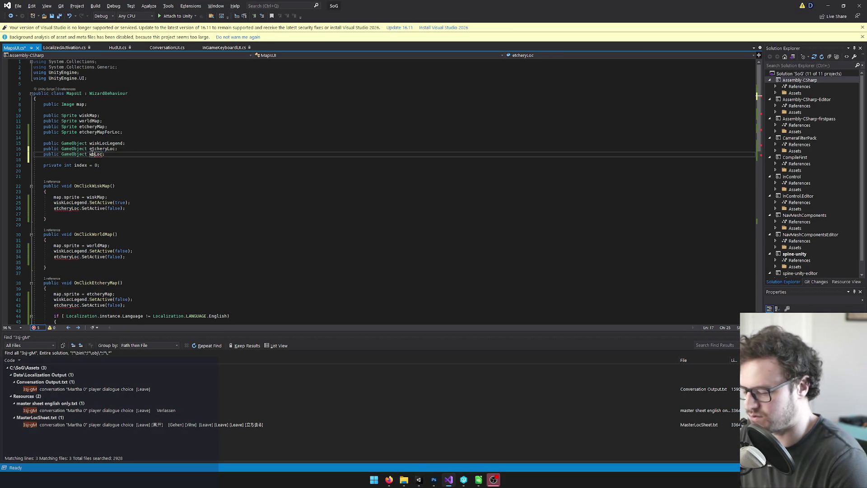
pyautogui.write('dMap')
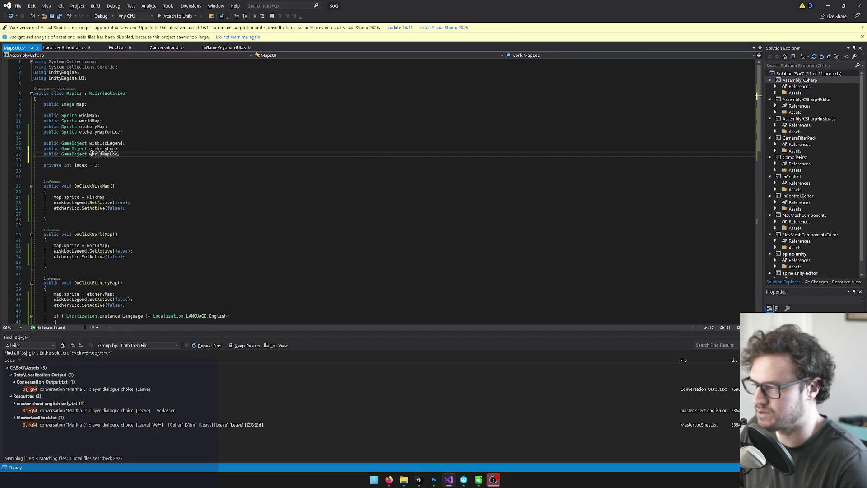
pyautogui.hotkey('ctrl', 's')
# Add a worldMapForLoc Sprite field by duplicating the worldMap declaration, and save.
pyautogui.click(109, 121)
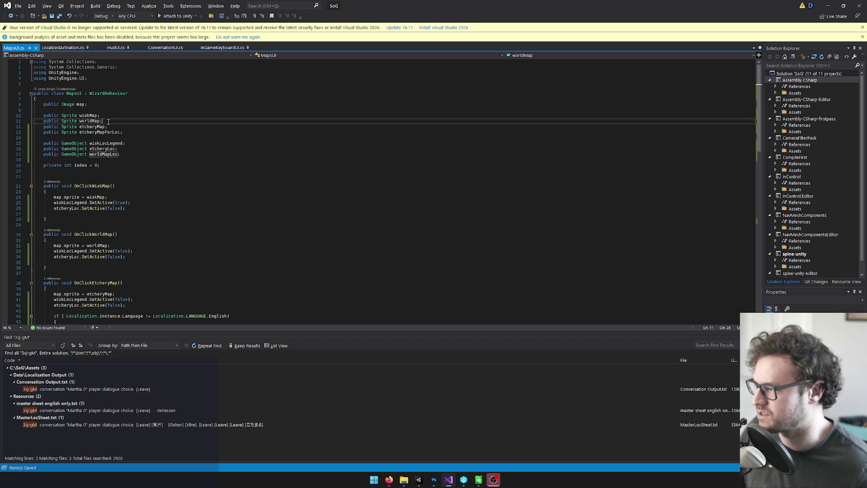
pyautogui.press('Return')
pyautogui.write('public Sprite worldMap;')
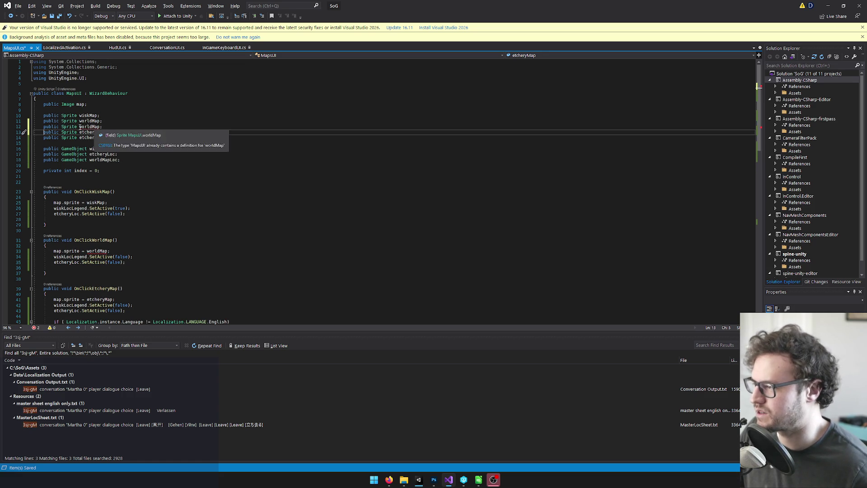
pyautogui.click(115, 128)
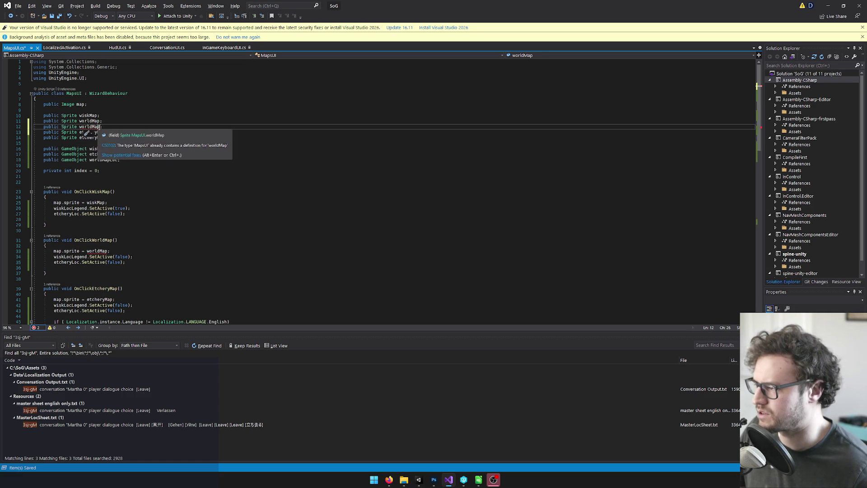
pyautogui.press('Left')
pyautogui.write('ForL')
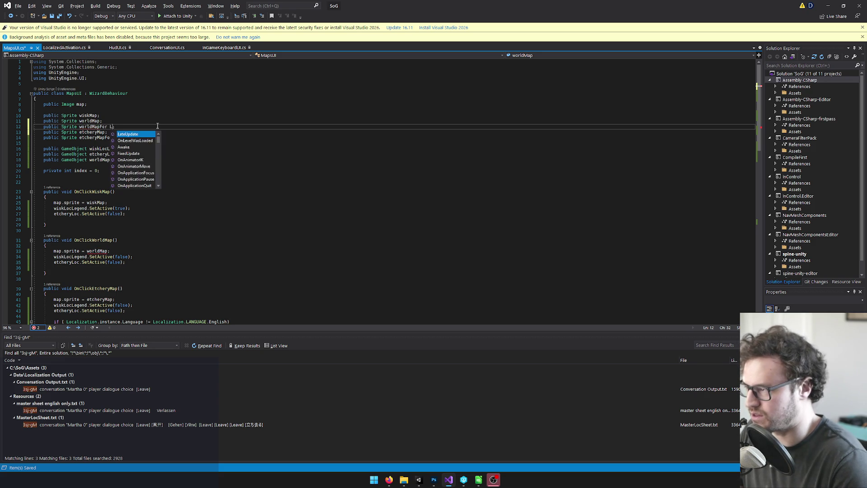
pyautogui.write('oc;')
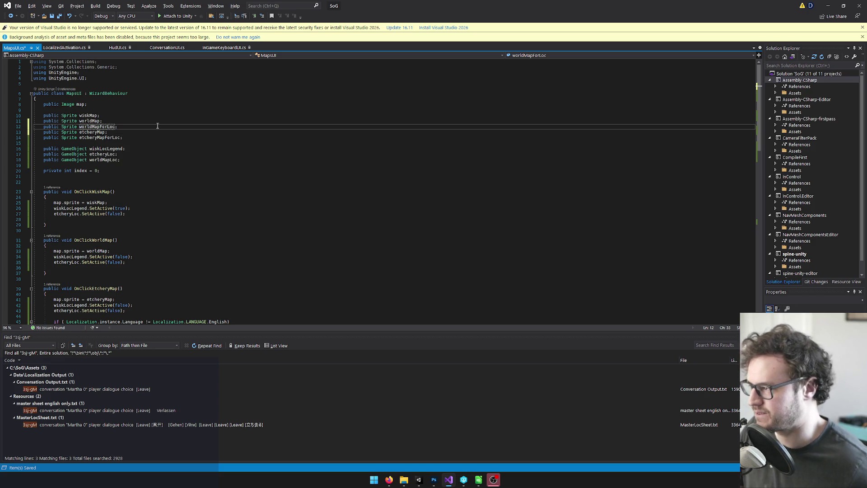
pyautogui.hotkey('ctrl', 's')
# Find where worldMap is used and select the language if-block in OnClickEtcheryMap.
pyautogui.click(114, 132)
pyautogui.click(114, 137)
pyautogui.click(90, 121)
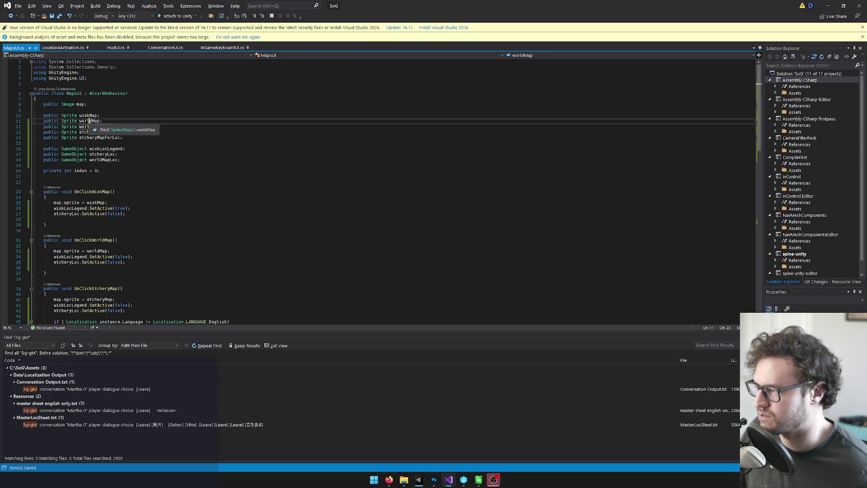
pyautogui.hotkey('ctrl', 'F3')
pyautogui.scroll(-1, 150, 212)
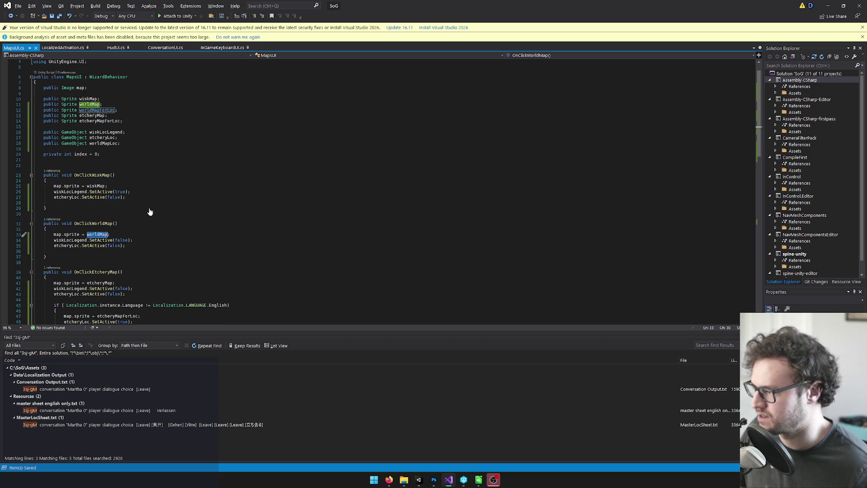
pyautogui.scroll(-2, 144, 234)
pyautogui.moveTo(56, 294); pyautogui.dragTo(54, 275)
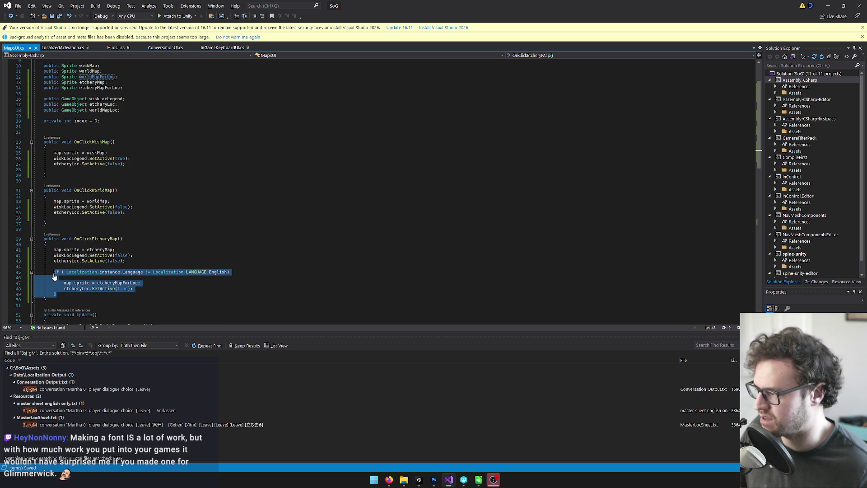
# Paste the language if-block into OnClickWorldMap and switch its sprite to worldMapForLoc.
pyautogui.click(118, 202)
pyautogui.click(143, 211)
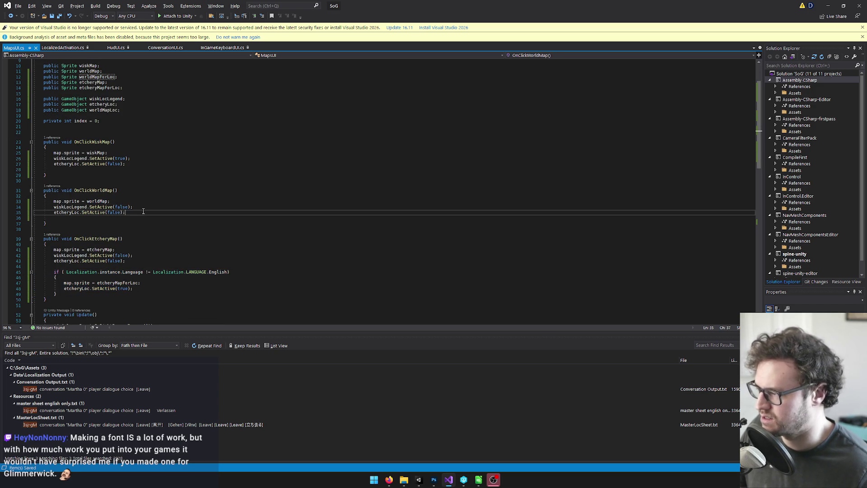
pyautogui.click(89, 218)
pyautogui.hotkey('ctrl', 'v')
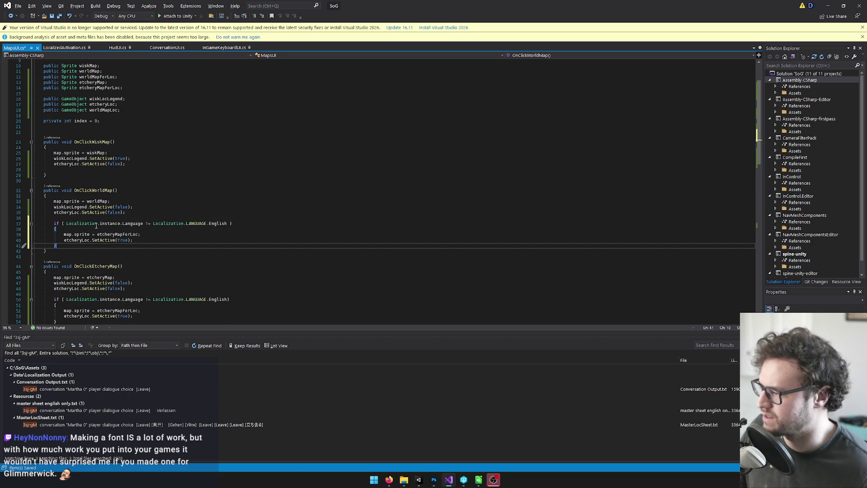
pyautogui.scroll(-1, 149, 234)
pyautogui.doubleClick(105, 218)
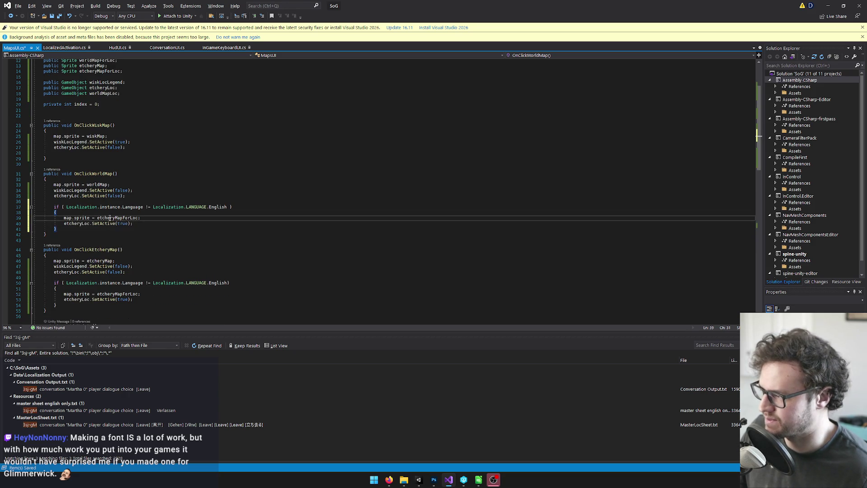
pyautogui.write('worldMap')
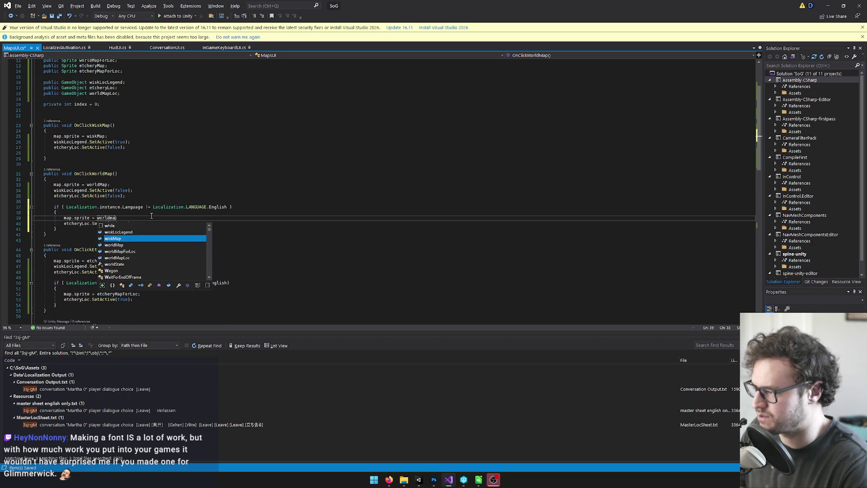
pyautogui.press('Tab')
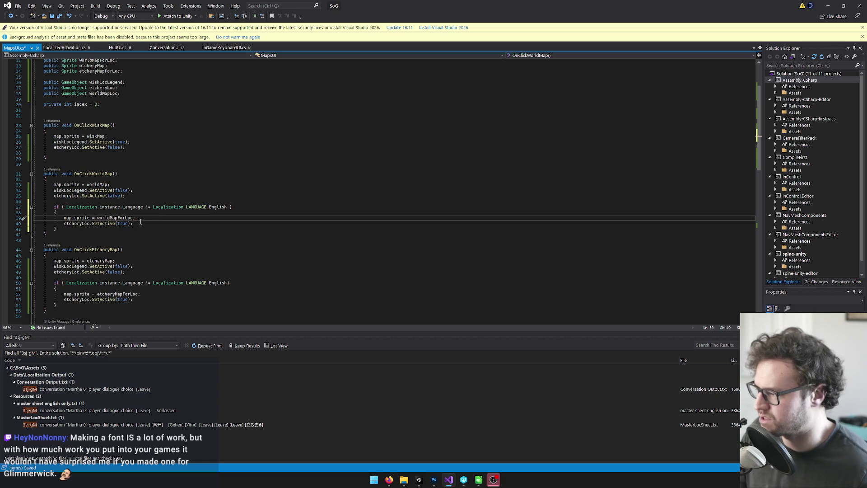
# Make the pasted block activate worldMapLoc instead of etcheryLoc.
pyautogui.doubleClick(78, 223)
pyautogui.write('worldMap')
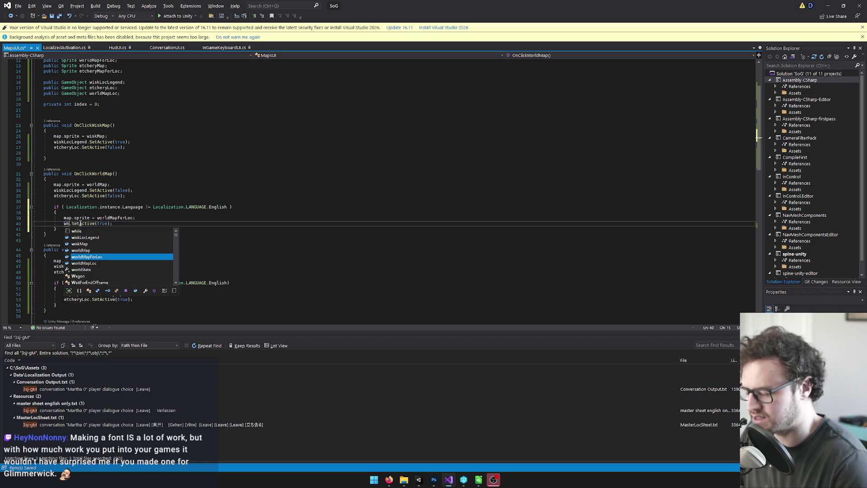
pyautogui.press('Down')
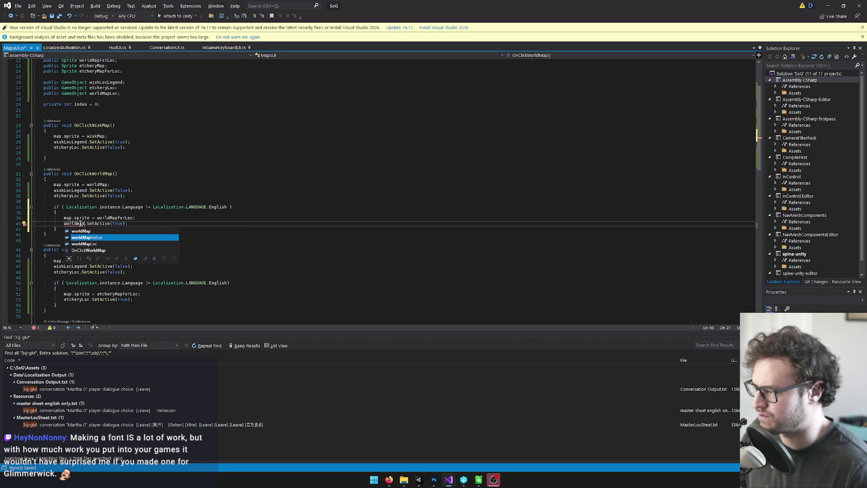
pyautogui.press('Down')
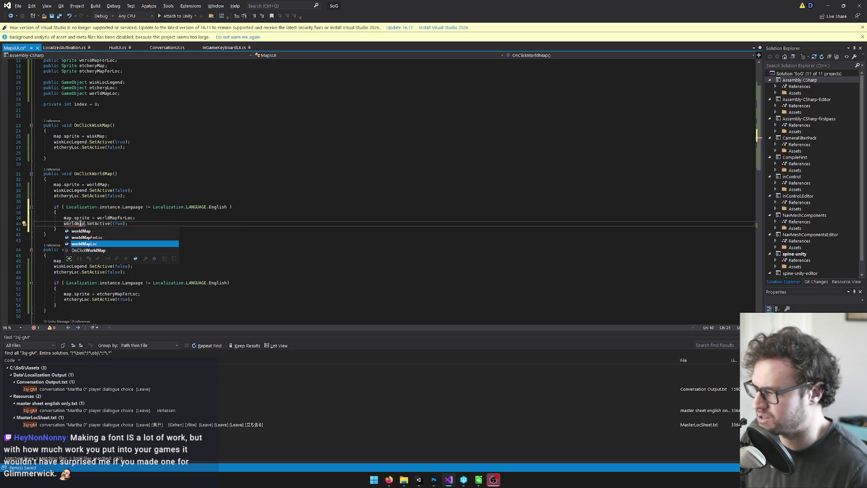
pyautogui.press('Tab')
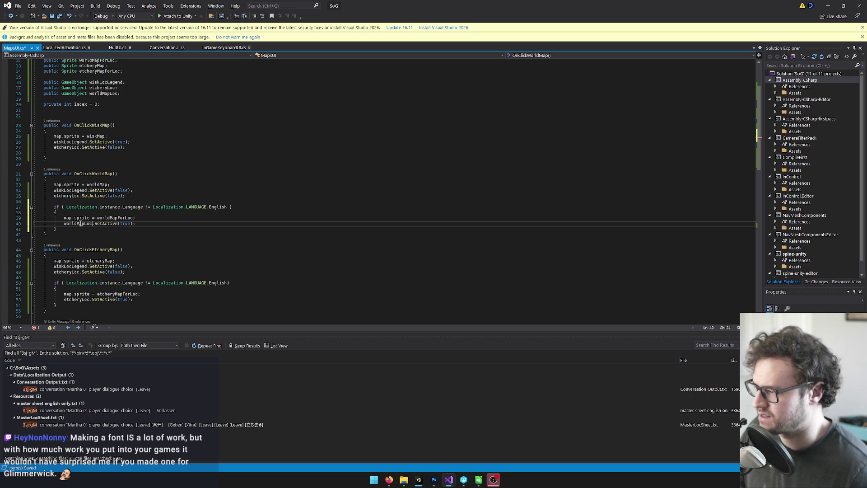
# Add worldMapLoc.SetActive(false) beneath the etcheryLoc hide statement.
pyautogui.click(150, 223)
pyautogui.hotkey('ctrl', 'c')
pyautogui.click(130, 197)
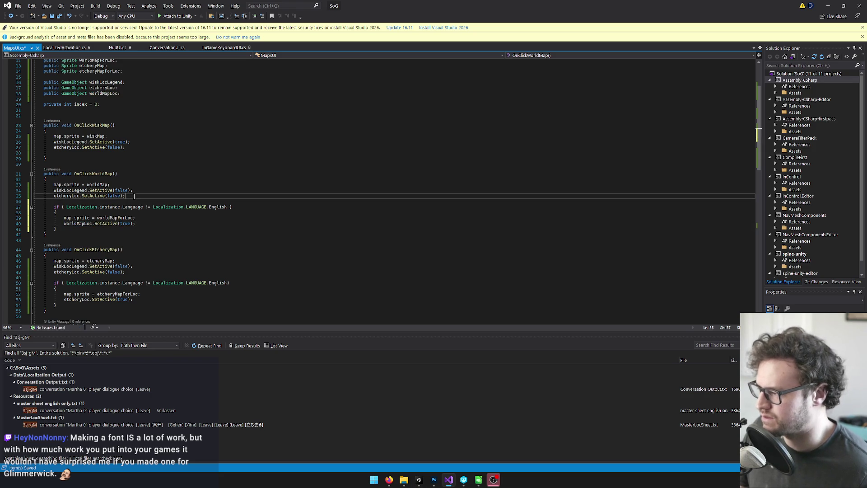
pyautogui.press('Return')
pyautogui.hotkey('ctrl', 'v')
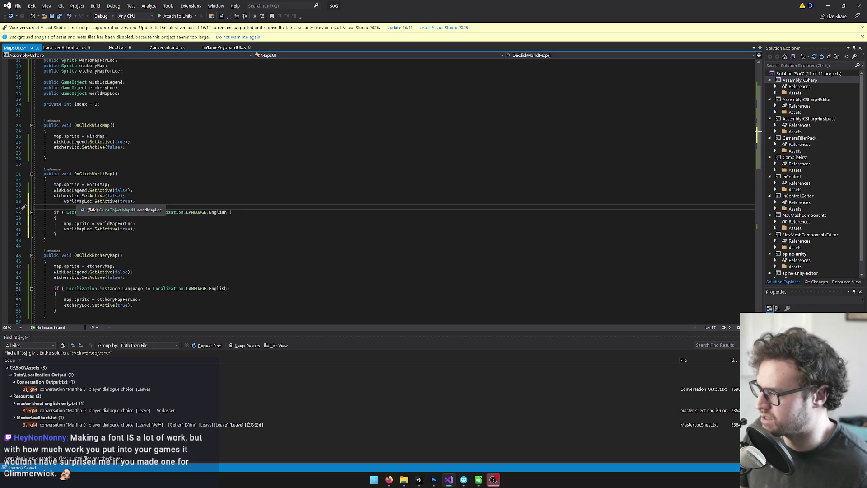
pyautogui.moveTo(64, 202); pyautogui.dragTo(52, 201)
pyautogui.press('BackSpace')
pyautogui.doubleClick(115, 201)
pyautogui.write('fa')
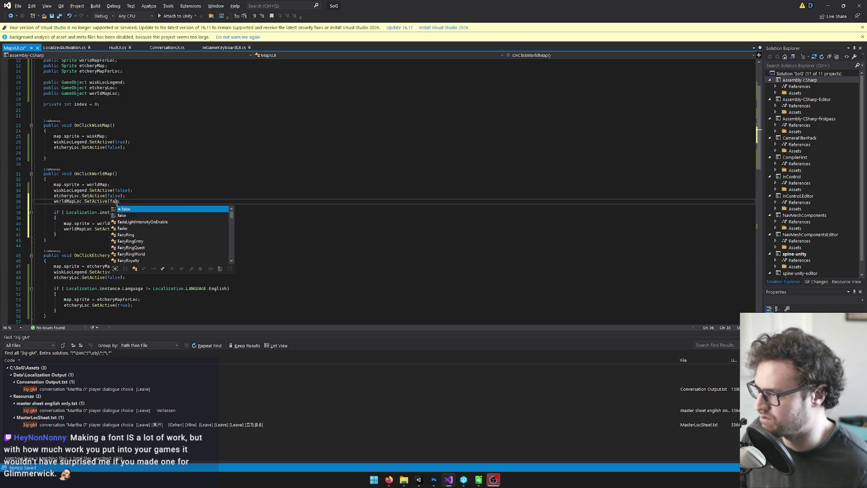
pyautogui.press('Tab')
pyautogui.click(134, 201)
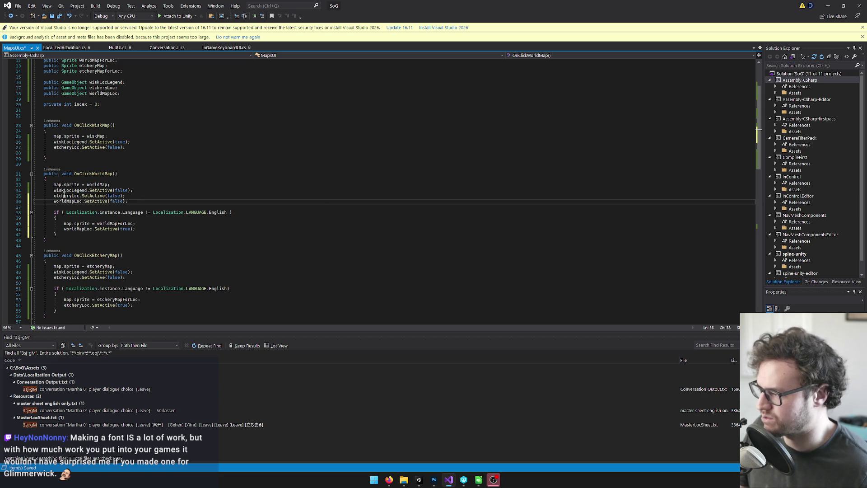
# Copy the worldMapLoc hide statement into OnClickWiskMap and OnClickEtcheryMap, then save the script.
pyautogui.moveTo(54, 212); pyautogui.dragTo(56, 218)
pyautogui.click(138, 230)
pyautogui.moveTo(129, 201); pyautogui.dragTo(50, 202)
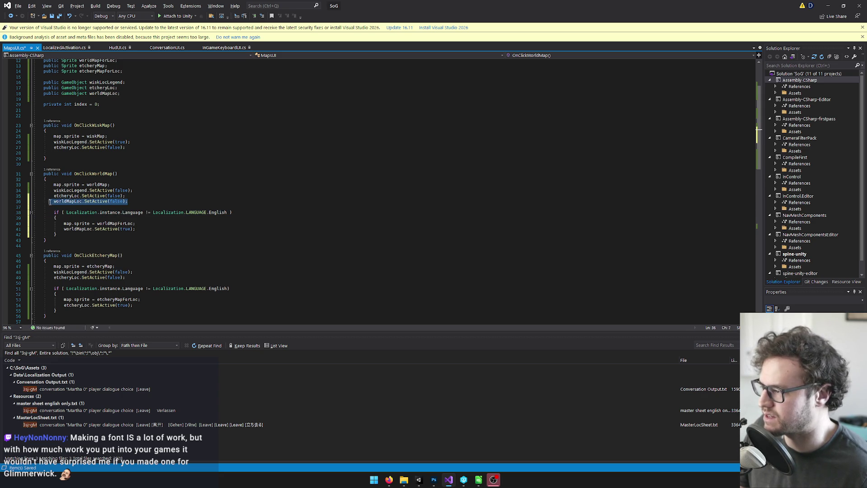
pyautogui.hotkey('ctrl', 'c')
pyautogui.press('Up')
pyautogui.press('Up')
pyautogui.press('Up')
pyautogui.hotkey('ctrl', 'v')
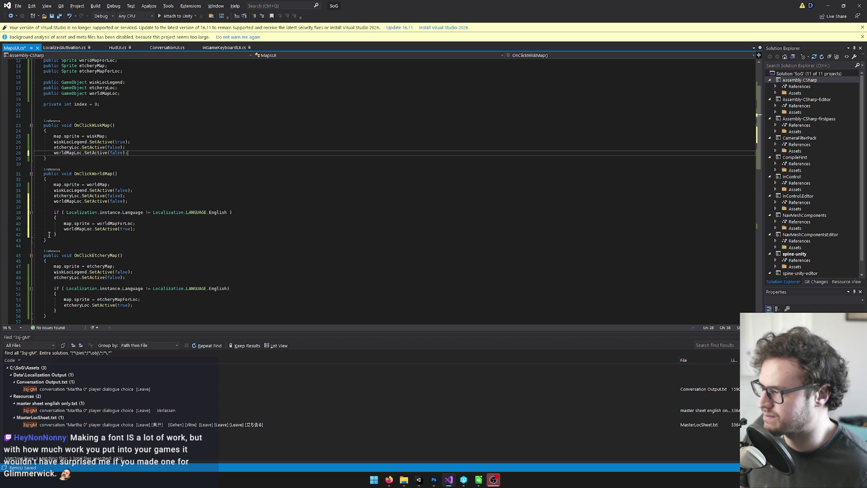
pyautogui.click(132, 277)
pyautogui.press('Return')
pyautogui.hotkey('ctrl', 'v')
pyautogui.click(140, 265)
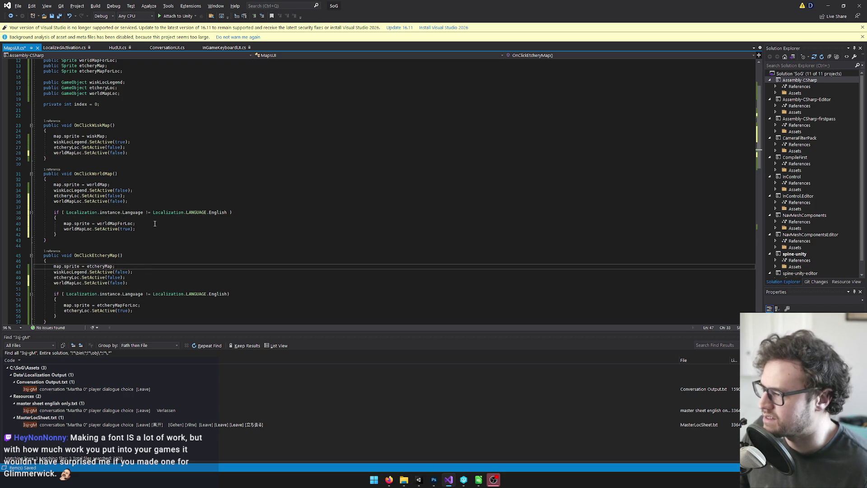
pyautogui.click(159, 228)
pyautogui.click(149, 174)
pyautogui.hotkey('ctrl', 's')
# Back in Unity, choose Keep Changes on the Maps prefab changed-on-disk warning.
pyautogui.click(190, 141)
pyautogui.click(420, 479)
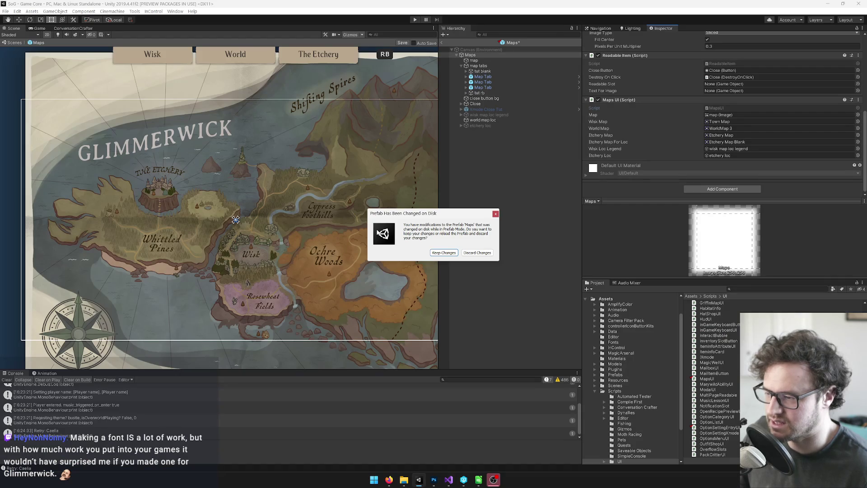
pyautogui.click(442, 253)
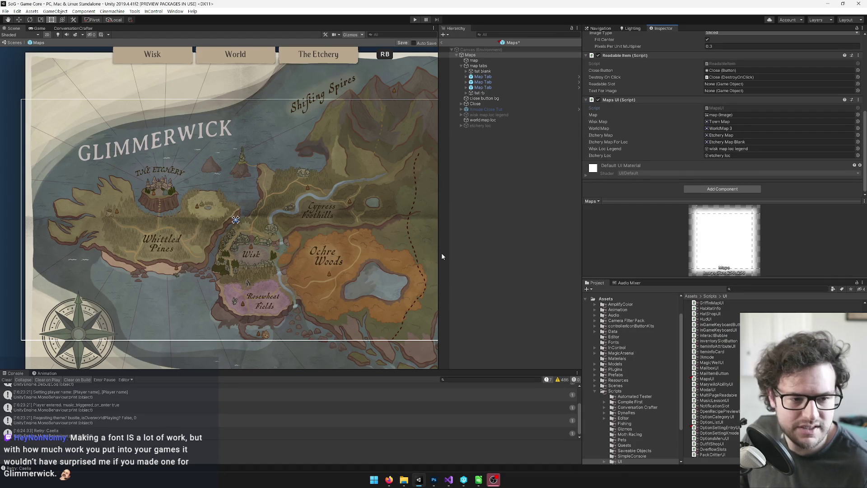
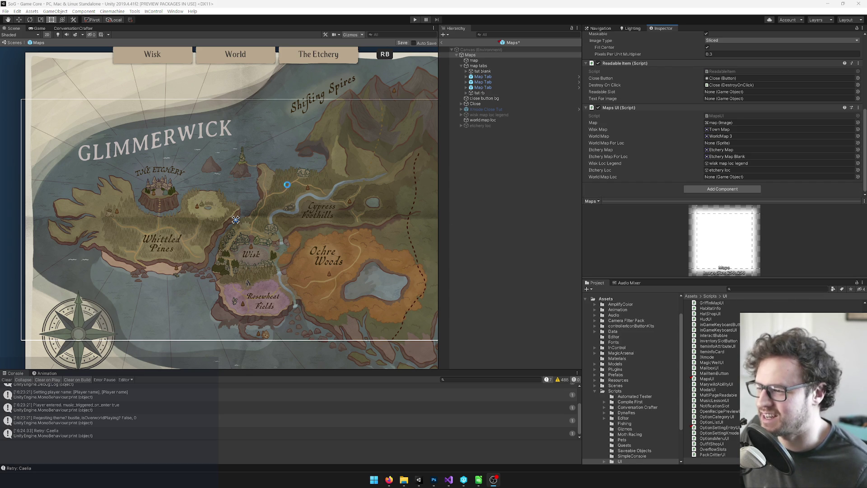
# Select Canvas (Environment) and save the pending Maps prefab changes.
pyautogui.moveTo(302, 180); pyautogui.dragTo(293, 181)
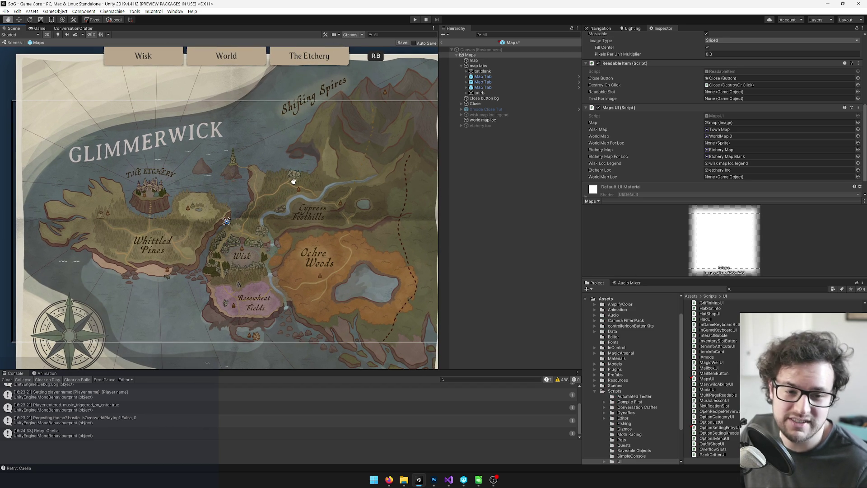
pyautogui.moveTo(293, 181); pyautogui.dragTo(285, 187)
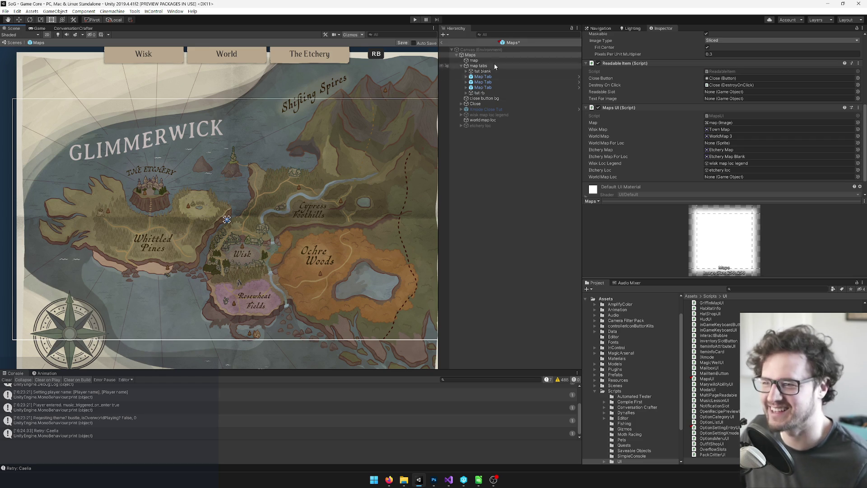
pyautogui.click(481, 50)
pyautogui.click(407, 44)
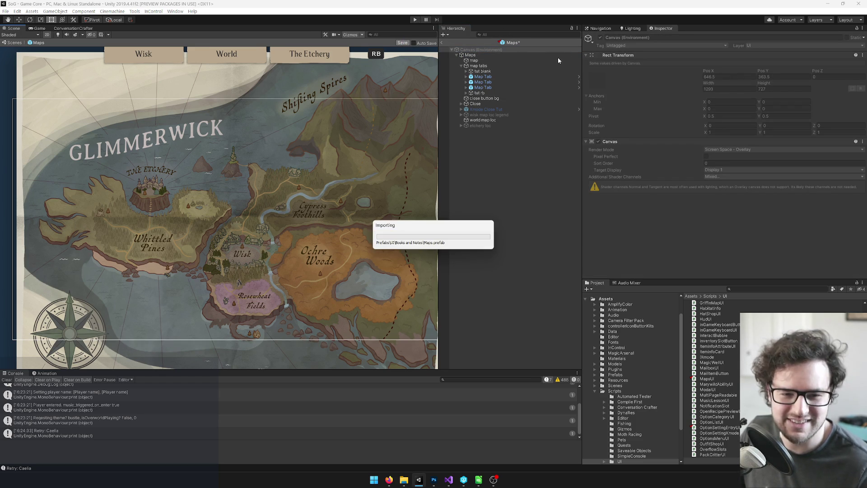
pyautogui.moveTo(241, 232)
pyautogui.mouseDown()
pyautogui.moveTo(327, 201)
pyautogui.moveTo(331, 226)
pyautogui.moveTo(316, 234)
pyautogui.moveTo(142, 243)
pyautogui.moveTo(249, 226)
pyautogui.mouseUp()
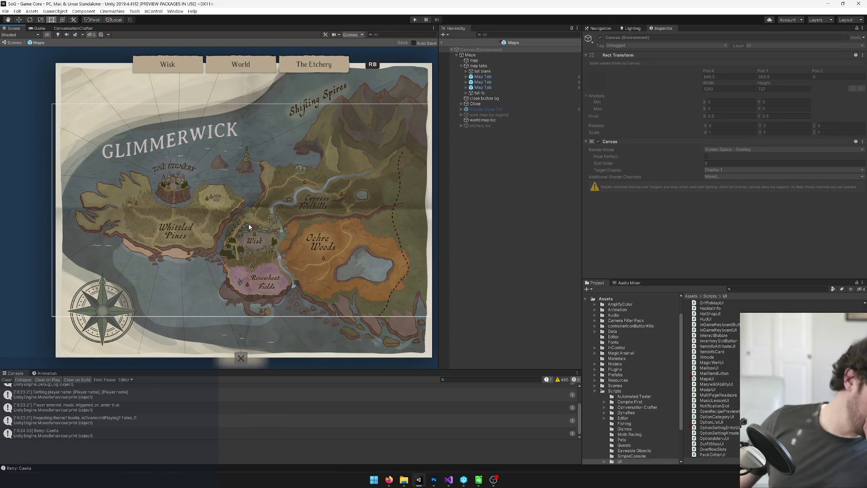
pyautogui.moveTo(196, 151); pyautogui.dragTo(219, 145)
pyautogui.scroll(2, 226, 217)
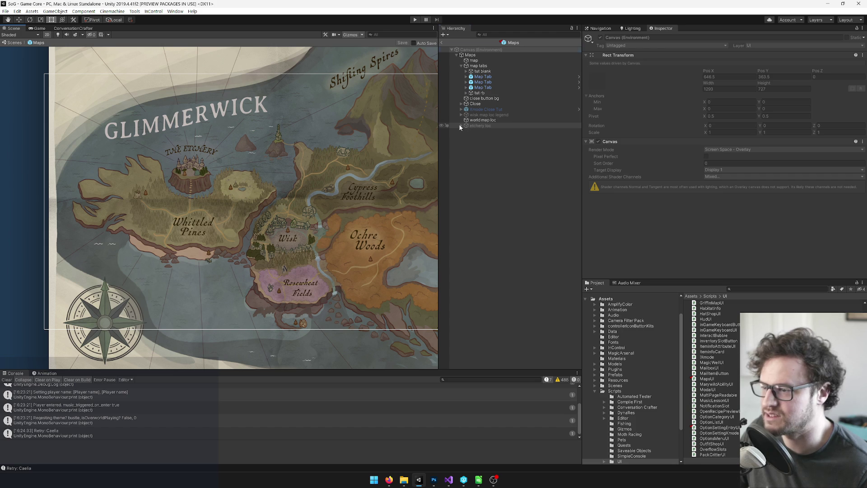
# Duplicate the etchery loc Title and move the copy under world map loc.
pyautogui.click(469, 120)
pyautogui.click(470, 126)
pyautogui.click(460, 126)
pyautogui.click(478, 131)
pyautogui.click(481, 136)
pyautogui.click(479, 131)
pyautogui.hotkey('ctrl', 'd')
pyautogui.moveTo(481, 233); pyautogui.dragTo(481, 120)
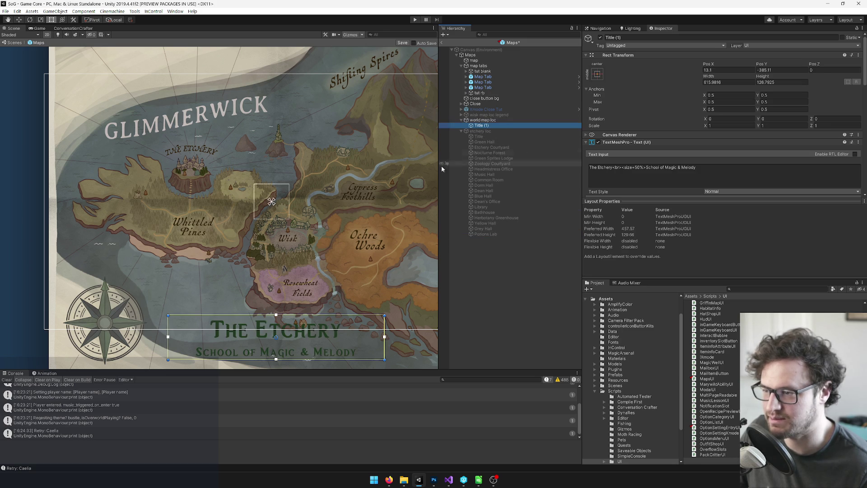
pyautogui.moveTo(281, 200); pyautogui.dragTo(241, 142)
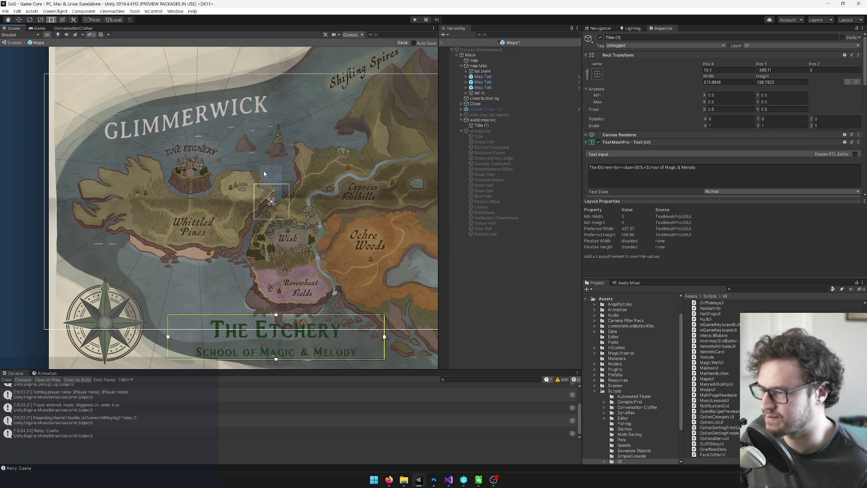
pyautogui.click(502, 126)
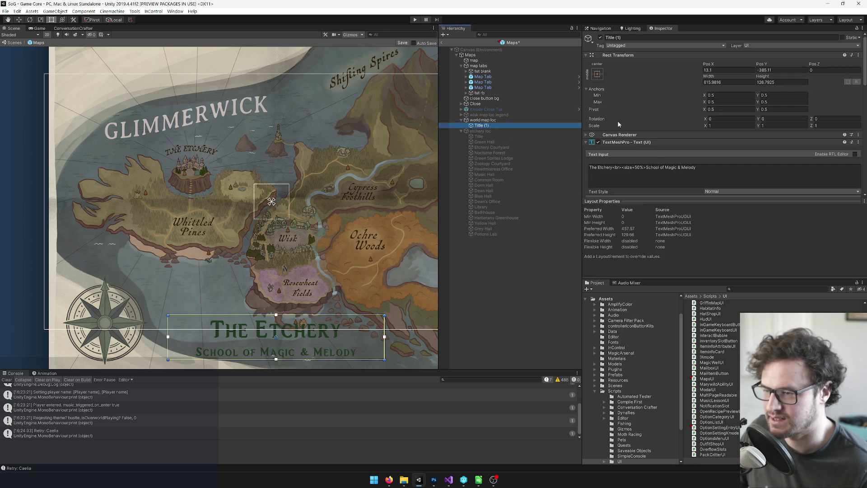
# Set the copy's text to Glimmerwick in uppercase with a light vertex colour sampled from the map.
pyautogui.scroll(-1, 310, 182)
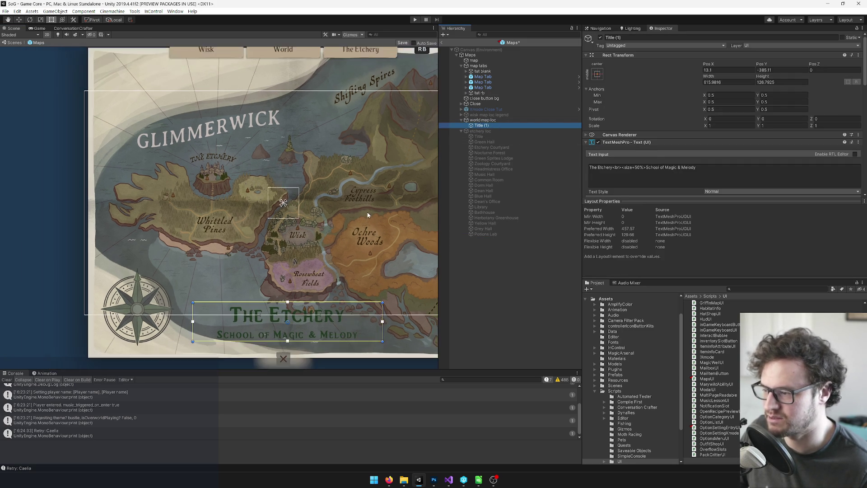
pyautogui.click(715, 168)
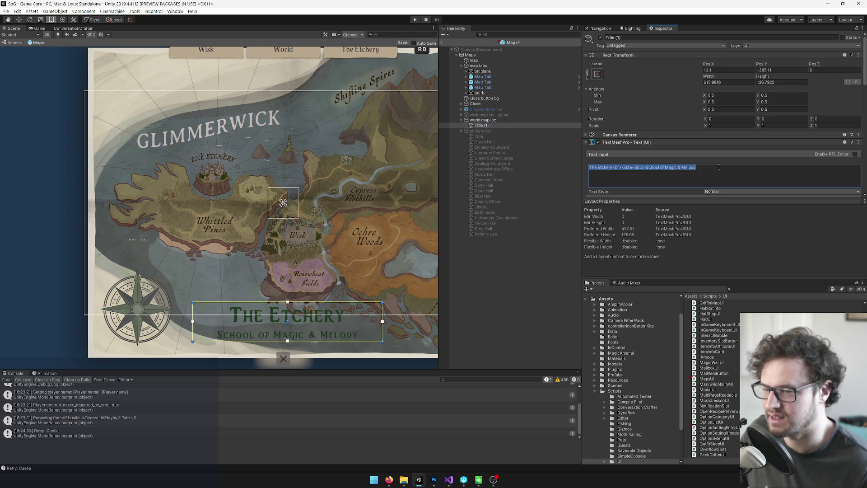
pyautogui.write('Glimmerwick')
pyautogui.scroll(-2, 740, 159)
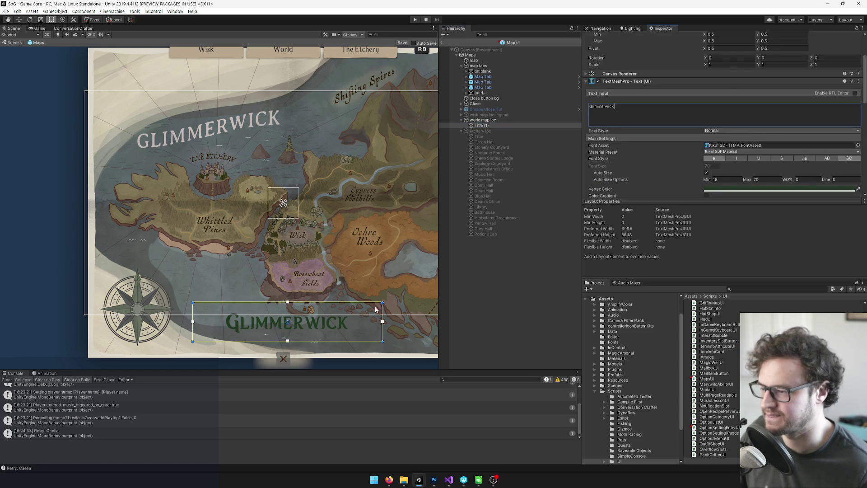
pyautogui.scroll(-2, 661, 112)
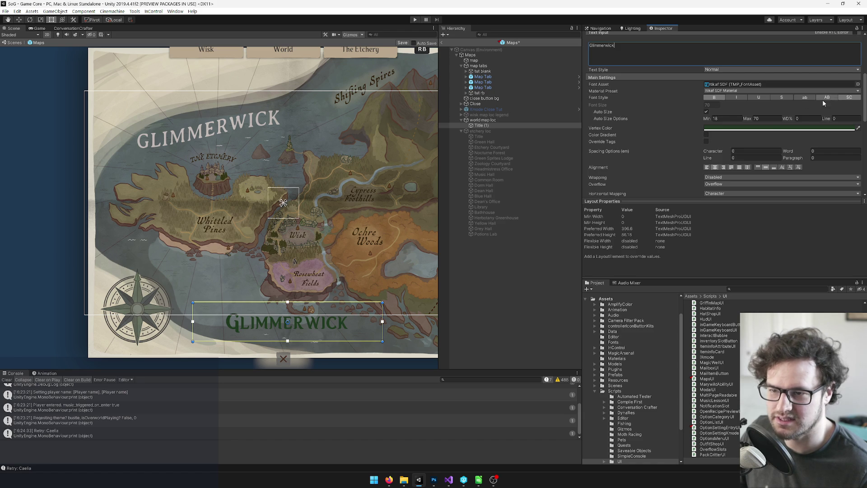
pyautogui.click(822, 99)
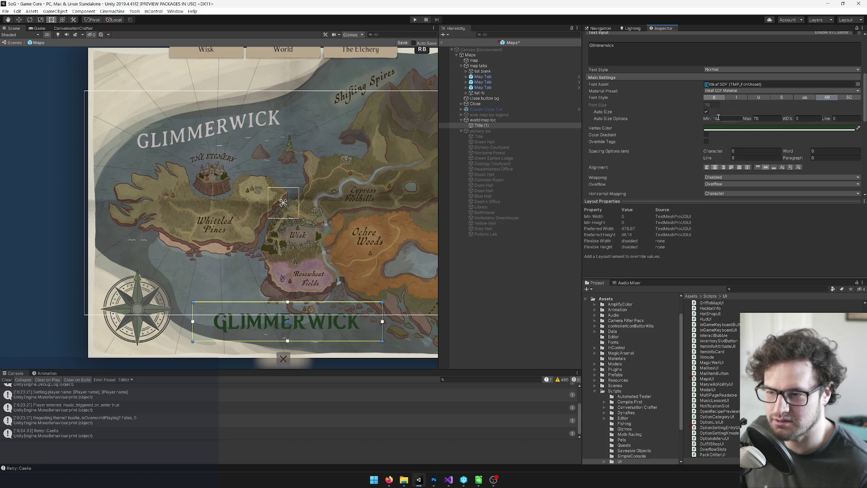
pyautogui.scroll(2, 765, 120)
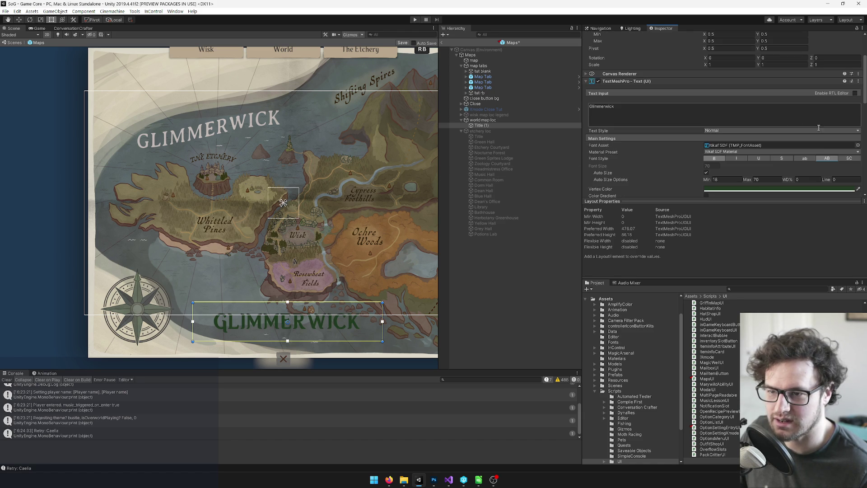
pyautogui.click(859, 190)
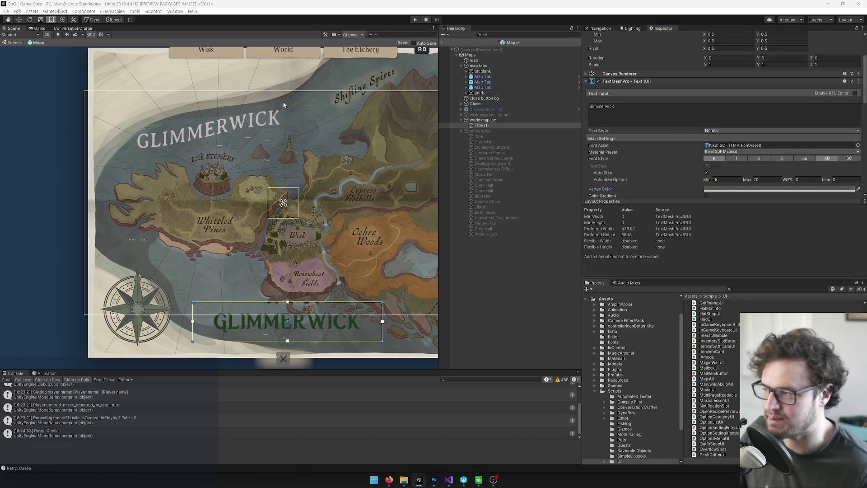
pyautogui.click(223, 128)
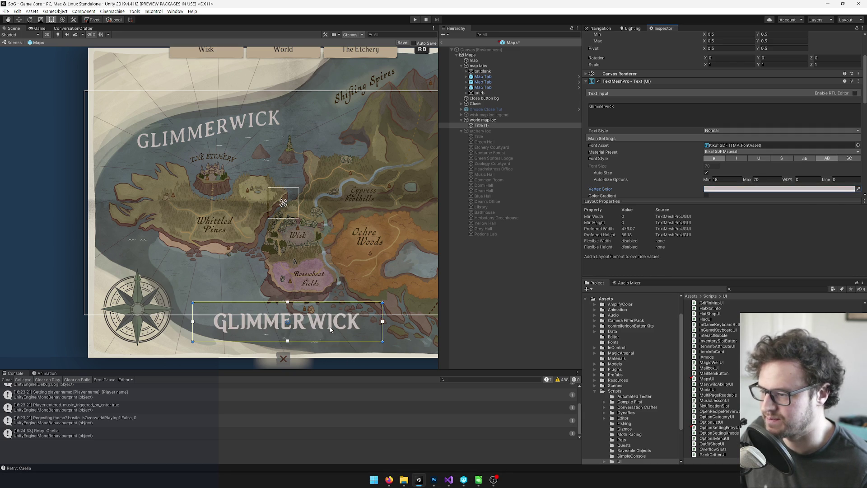
# Move the GLIMMERWICK text onto the map's painted title and shrink its text box.
pyautogui.moveTo(329, 329)
pyautogui.mouseDown()
pyautogui.moveTo(282, 138)
pyautogui.moveTo(318, 142)
pyautogui.moveTo(336, 132)
pyautogui.moveTo(298, 126)
pyautogui.mouseUp()
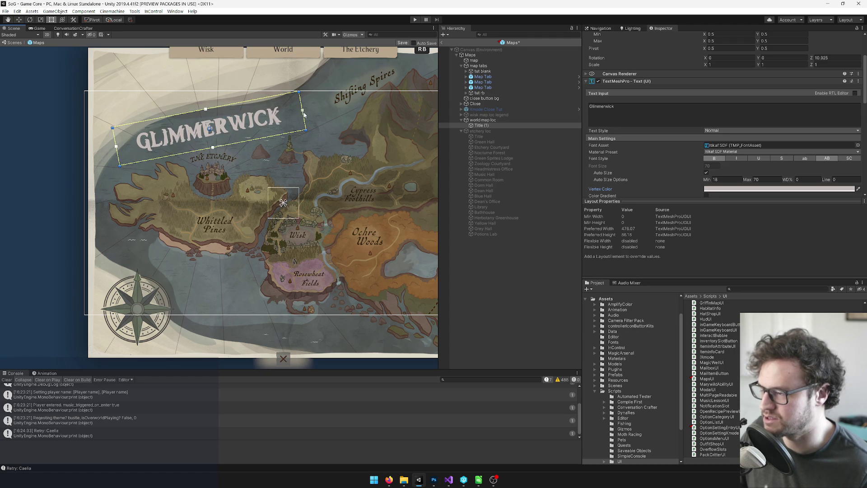
pyautogui.moveTo(303, 115); pyautogui.dragTo(288, 123)
pyautogui.moveTo(220, 108); pyautogui.dragTo(221, 111)
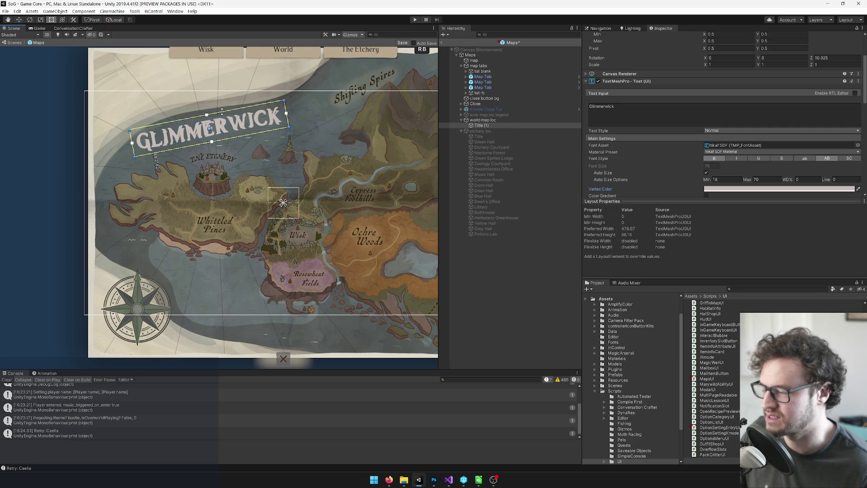
# Rotate the GLIMMERWICK title about 10 degrees to match the painted title's tilt.
pyautogui.scroll(5, 126, 83)
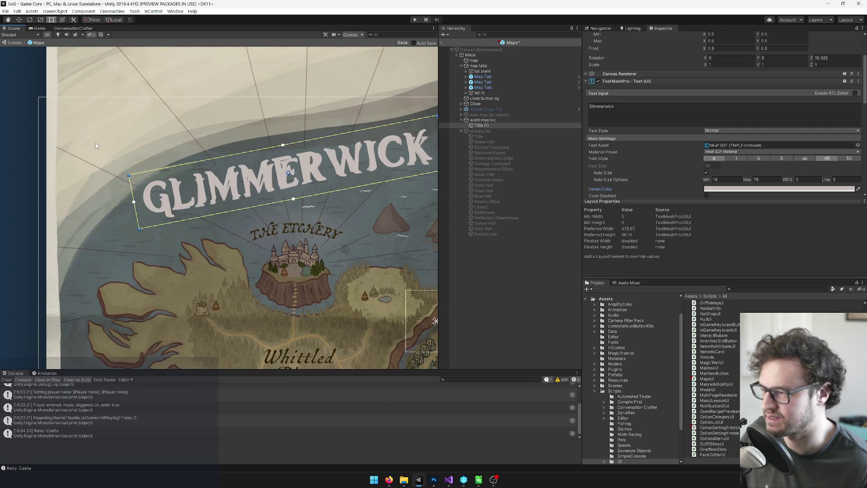
pyautogui.moveTo(128, 177); pyautogui.dragTo(125, 174)
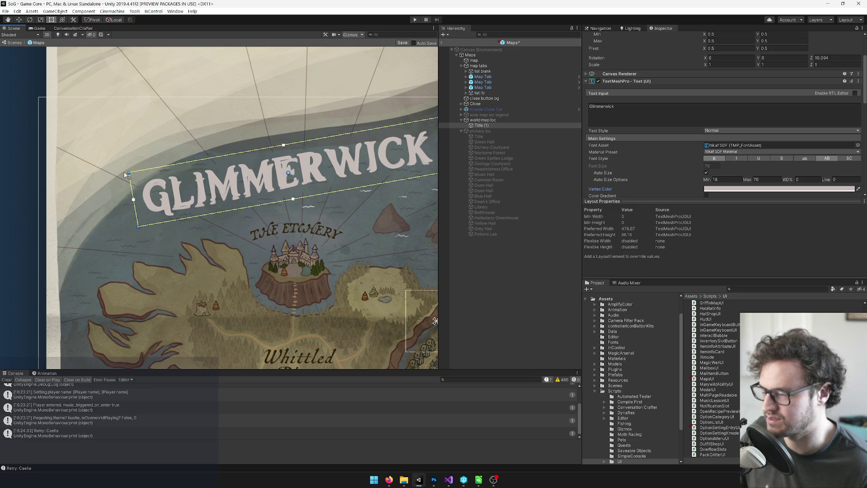
pyautogui.moveTo(235, 136); pyautogui.dragTo(170, 141)
pyautogui.moveTo(284, 140); pyautogui.dragTo(300, 135)
pyautogui.scroll(-3, 734, 133)
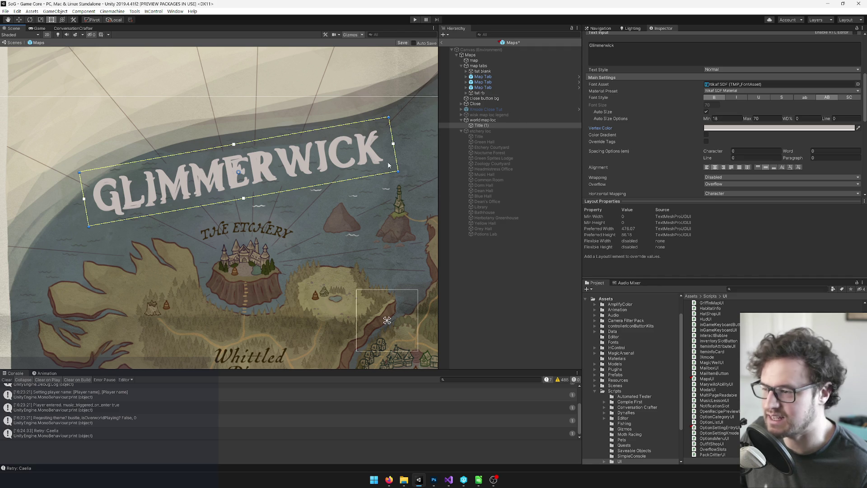
pyautogui.scroll(2, 181, 130)
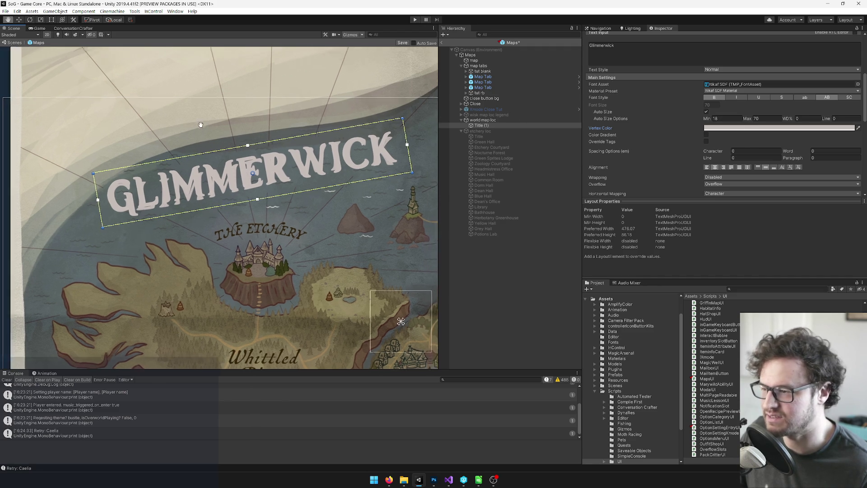
pyautogui.scroll(3, 303, 162)
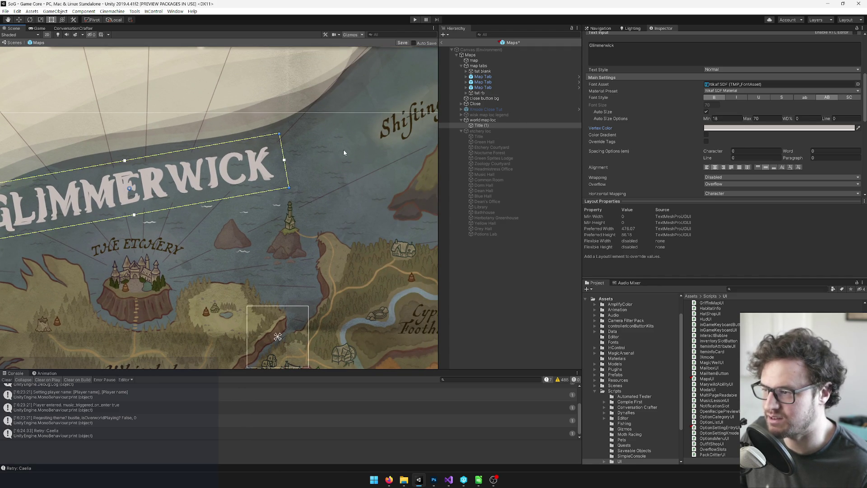
pyautogui.moveTo(238, 150); pyautogui.dragTo(368, 139)
pyautogui.moveTo(288, 119); pyautogui.dragTo(277, 119)
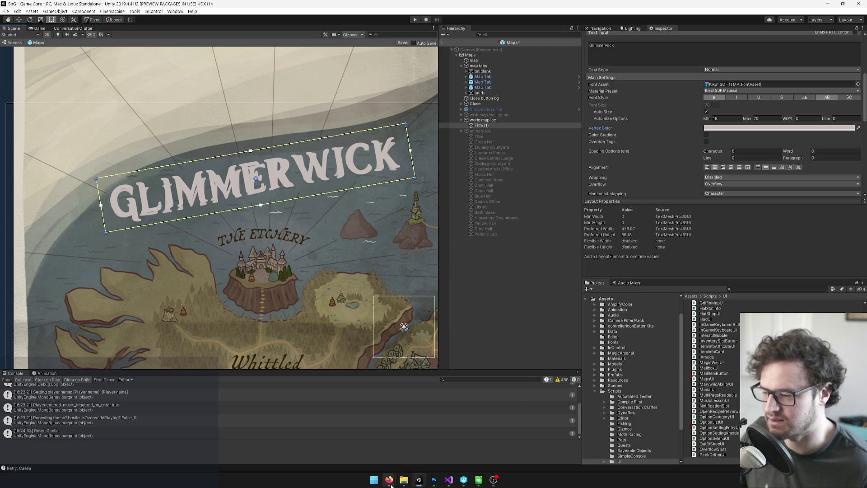
pyautogui.moveTo(389, 481)
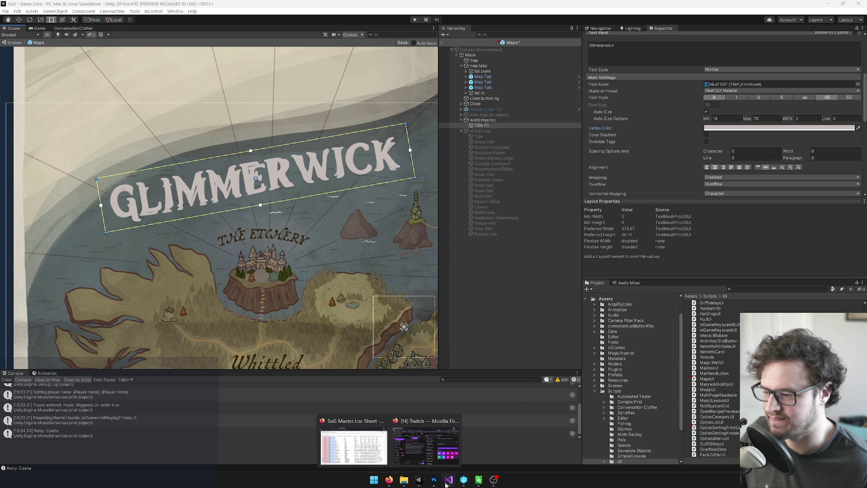
# Keep WorldMap 3 as the map image's sprite and inspect its texture settings.
pyautogui.click(480, 61)
pyautogui.click(857, 102)
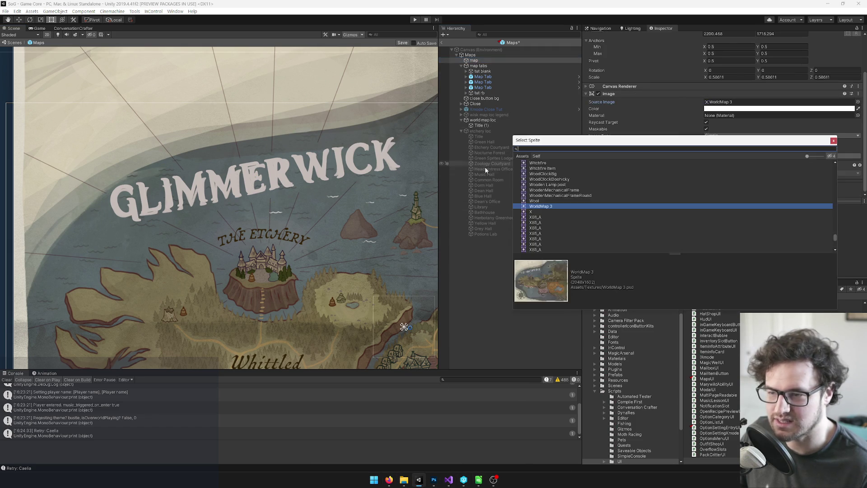
pyautogui.doubleClick(557, 206)
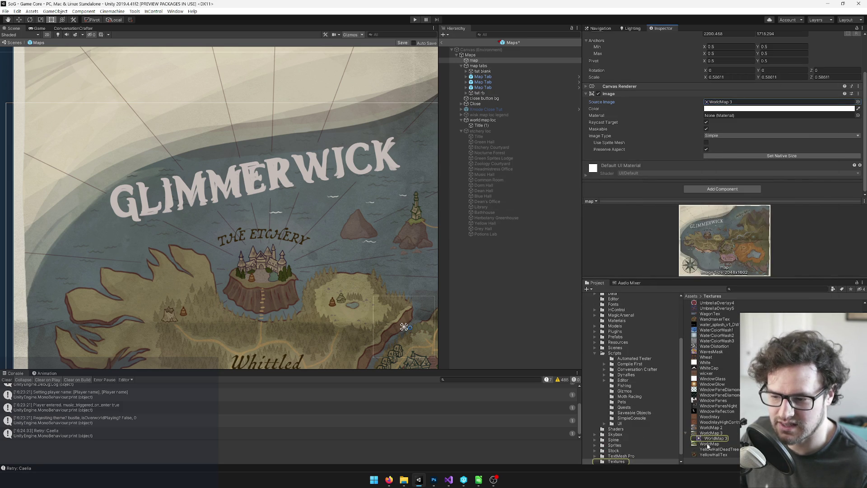
pyautogui.click(707, 444)
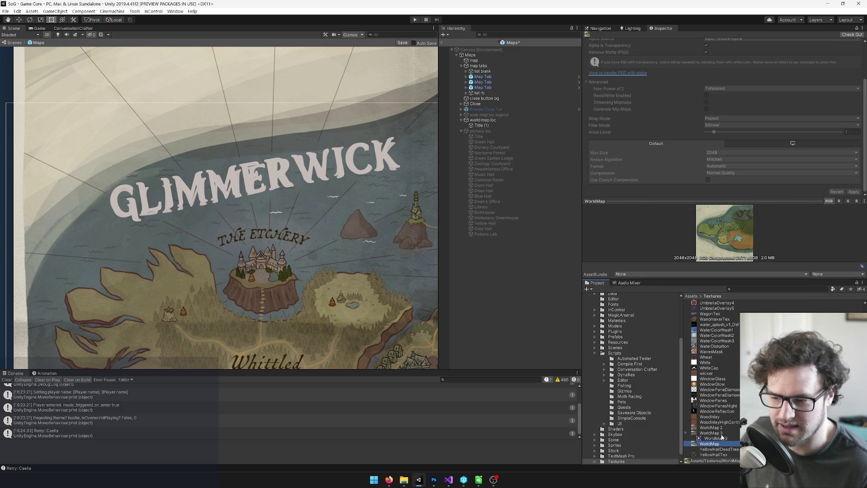
pyautogui.click(717, 433)
# Find WorldMap 3 Blank, set its Texture Type to Sprite (2D and UI) and apply.
pyautogui.click(742, 289)
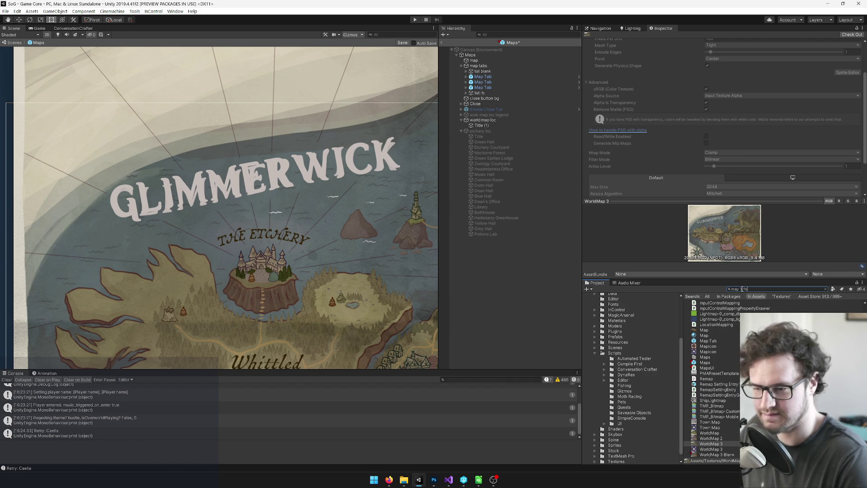
pyautogui.write('fo')
pyautogui.press('BackSpace')
pyautogui.press('BackSpace')
pyautogui.press('BackSpace')
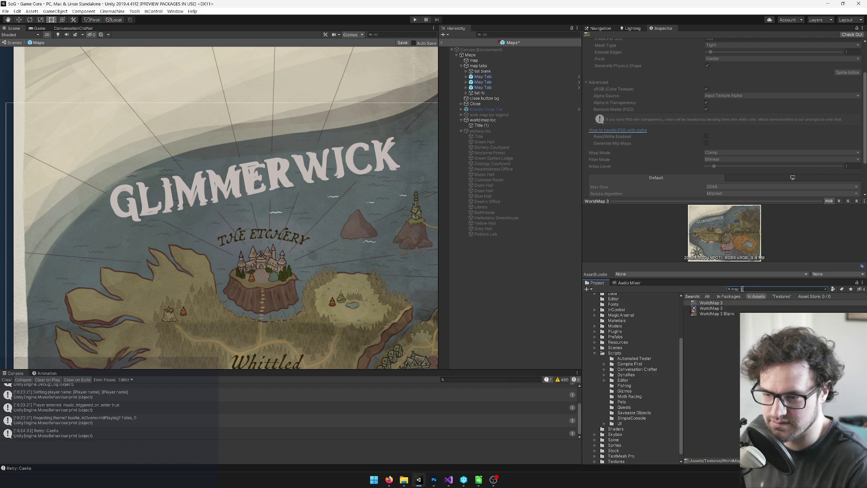
pyautogui.press('Down')
pyautogui.press('Down')
pyautogui.press('Down')
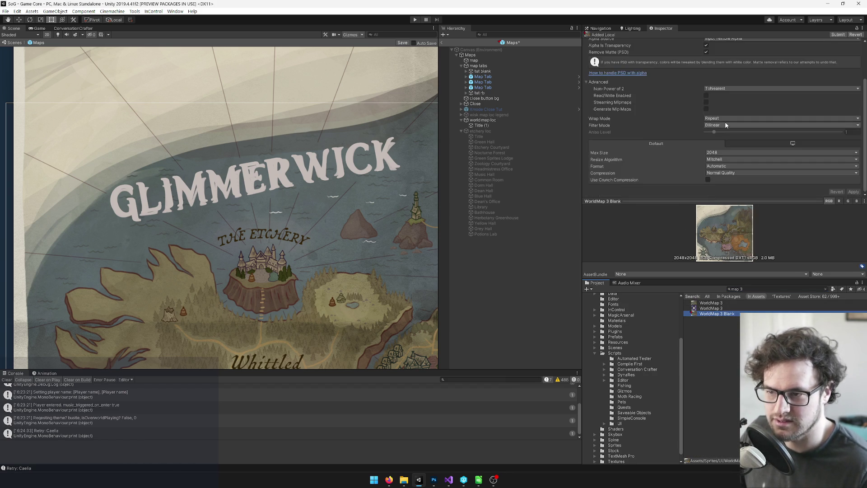
pyautogui.scroll(3, 730, 128)
pyautogui.click(740, 64)
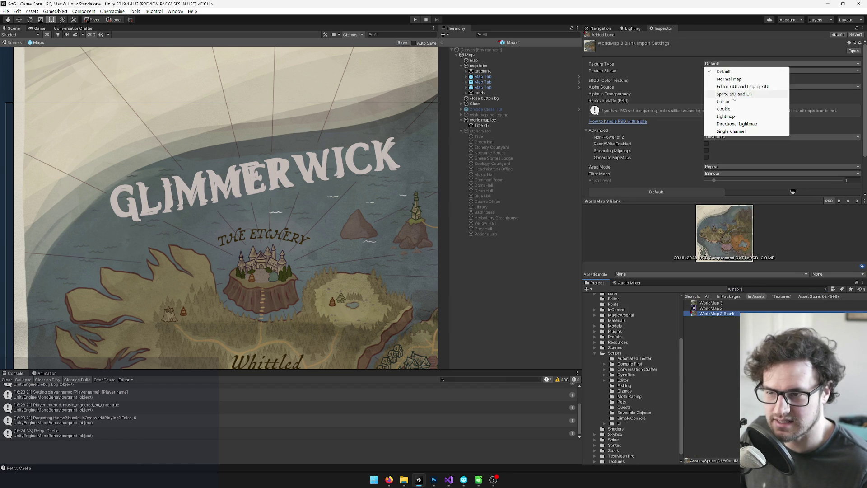
pyautogui.click(733, 100)
pyautogui.scroll(-4, 771, 152)
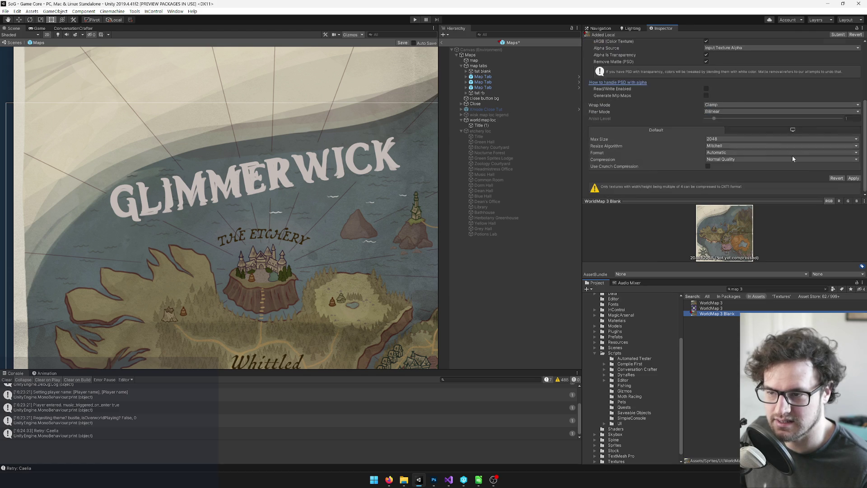
pyautogui.click(852, 179)
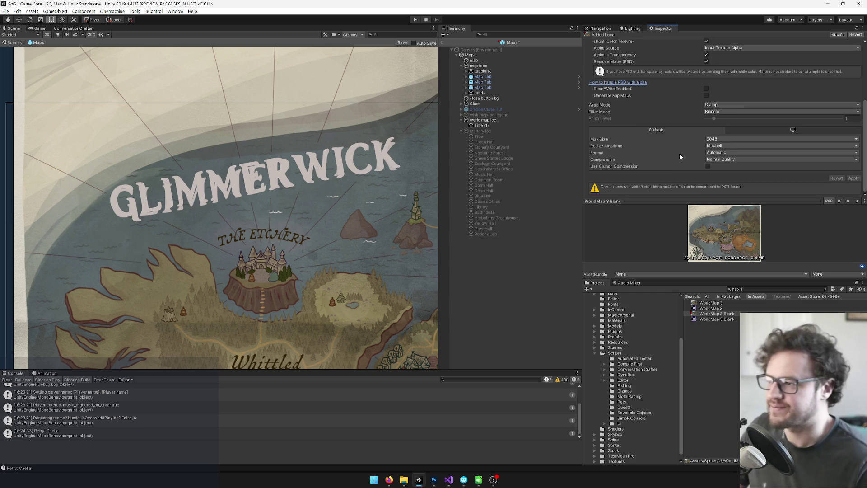
pyautogui.click(482, 126)
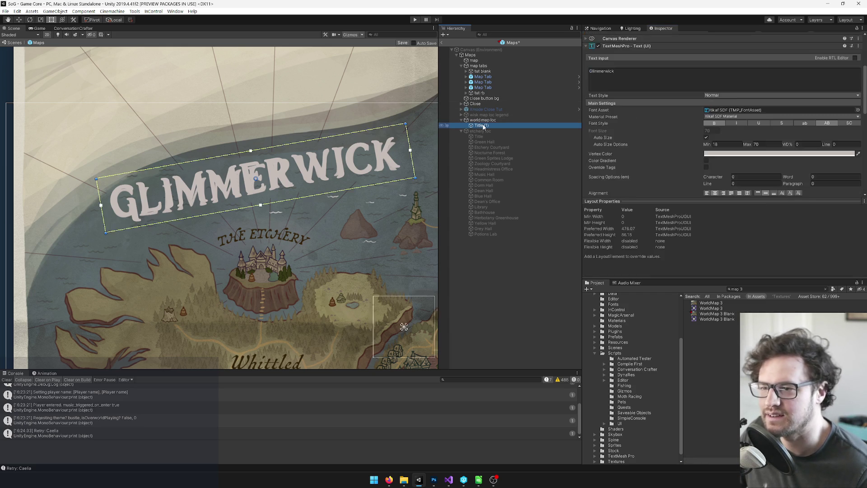
# Set the map object's Source Image to WorldMap 3 Blank.
pyautogui.click(523, 61)
pyautogui.click(857, 101)
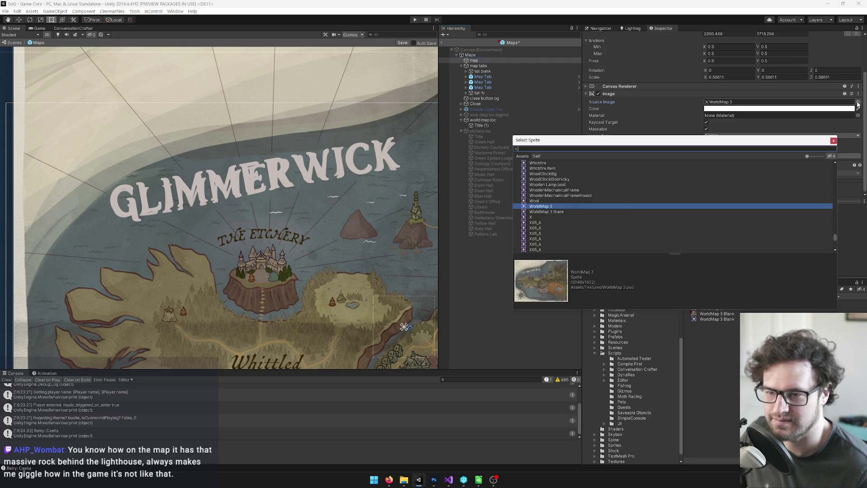
pyautogui.click(553, 211)
pyautogui.doubleClick(553, 212)
pyautogui.scroll(-10, 294, 176)
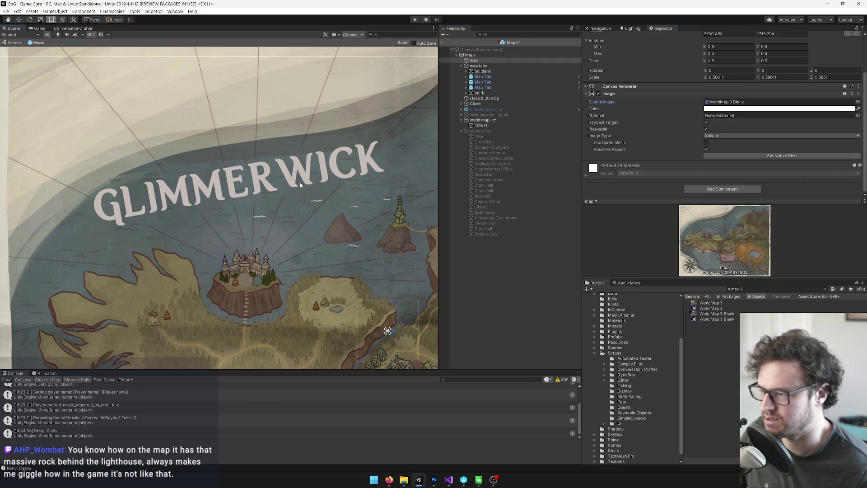
pyautogui.scroll(8, 269, 162)
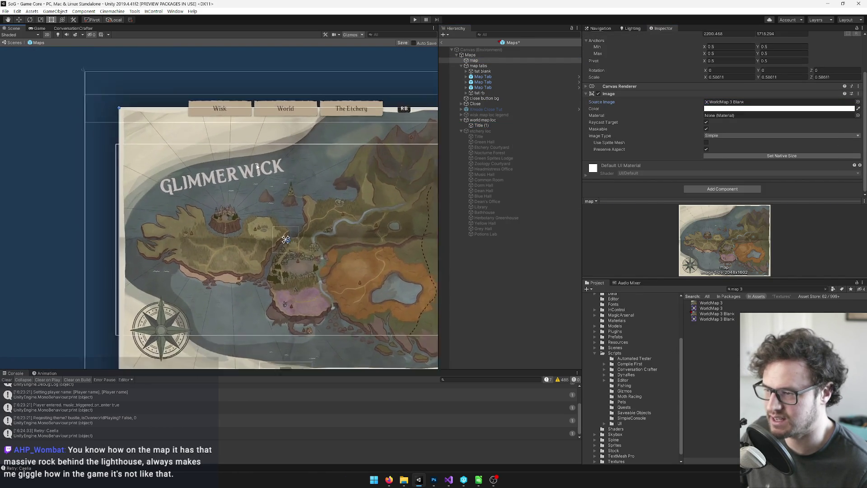
# Select the GLIMMERWICK title and switch to the SoG Master Loc Sheet.
pyautogui.click(496, 125)
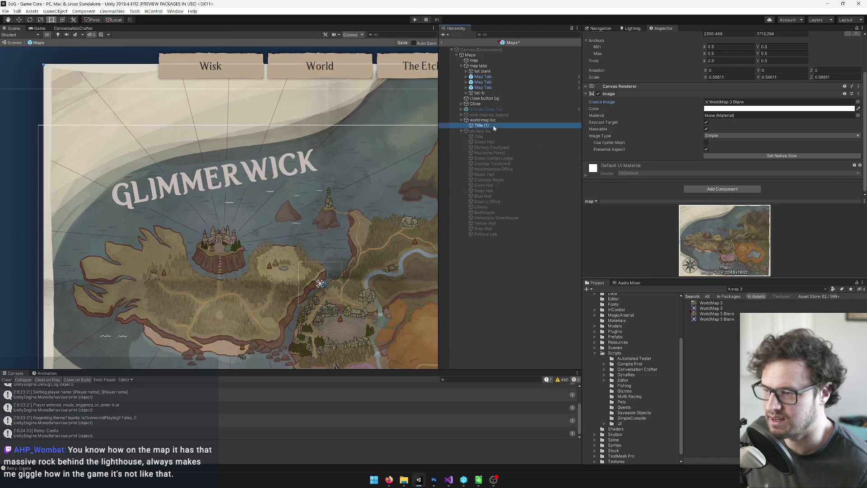
pyautogui.moveTo(383, 480)
pyautogui.click(379, 457)
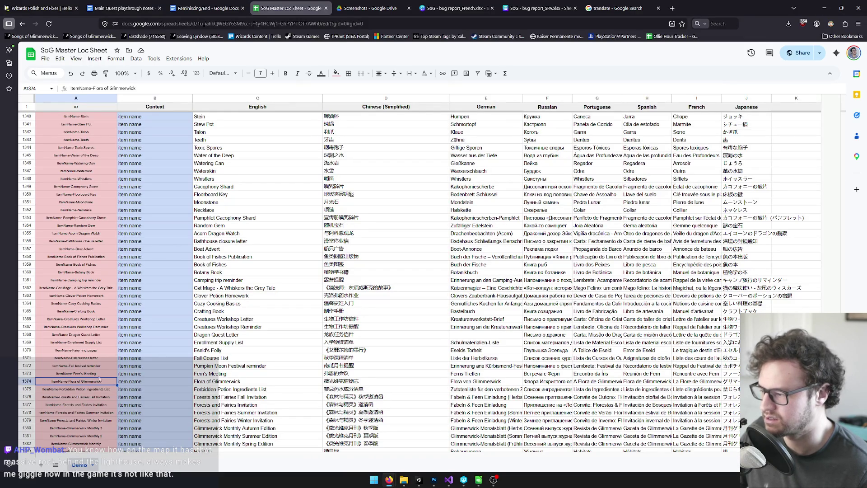
# Copy the Chinese (Simplified) name in cell D1374 for translation.
pyautogui.click(198, 380)
pyautogui.click(336, 384)
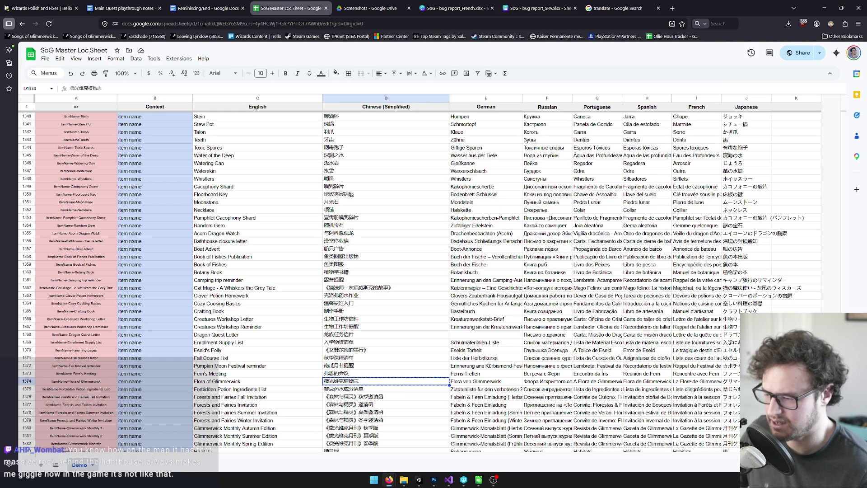
pyautogui.click(601, 8)
# Paste the Chinese name into Google Translate and test how shortened versions translate.
pyautogui.click(218, 190)
pyautogui.hotkey('ctrl', 'a')
pyautogui.write('微光维克植物志')
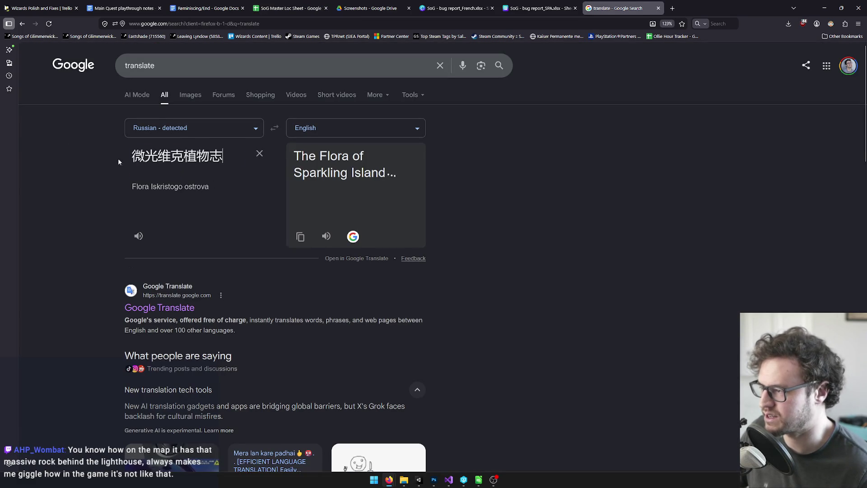
pyautogui.moveTo(346, 155); pyautogui.dragTo(294, 156)
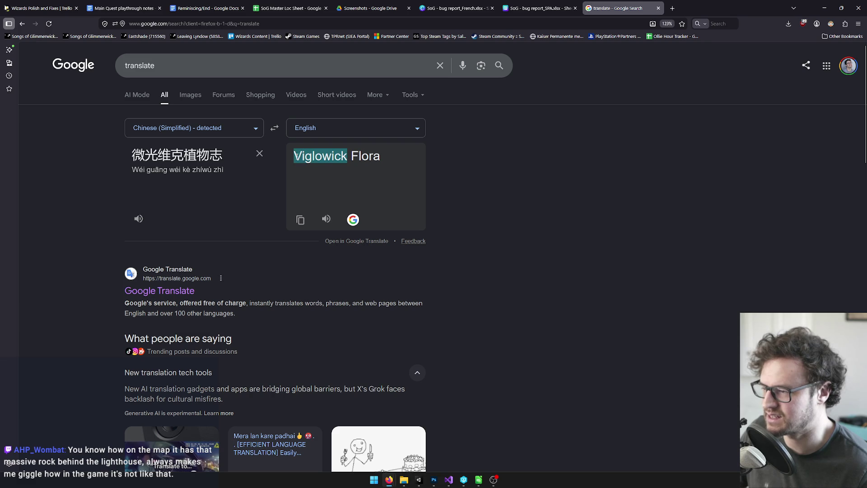
pyautogui.click(330, 155)
pyautogui.doubleClick(223, 155)
pyautogui.click(224, 155)
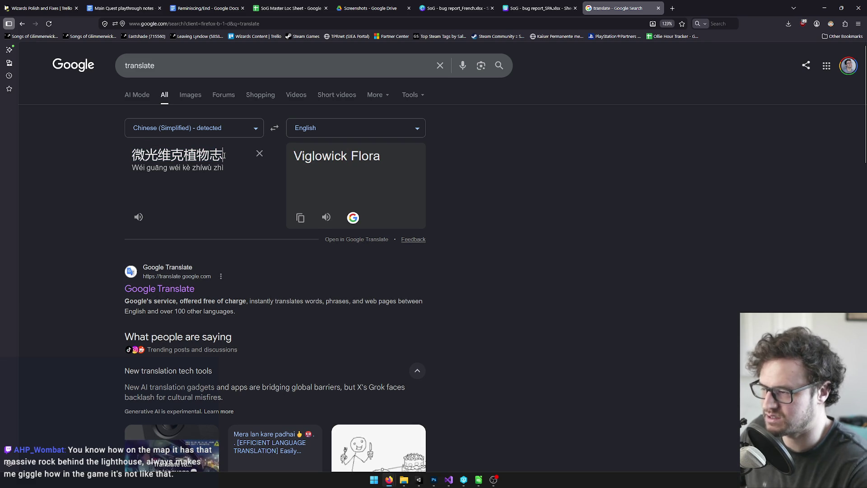
pyautogui.press('BackSpace')
pyautogui.press('BackSpace')
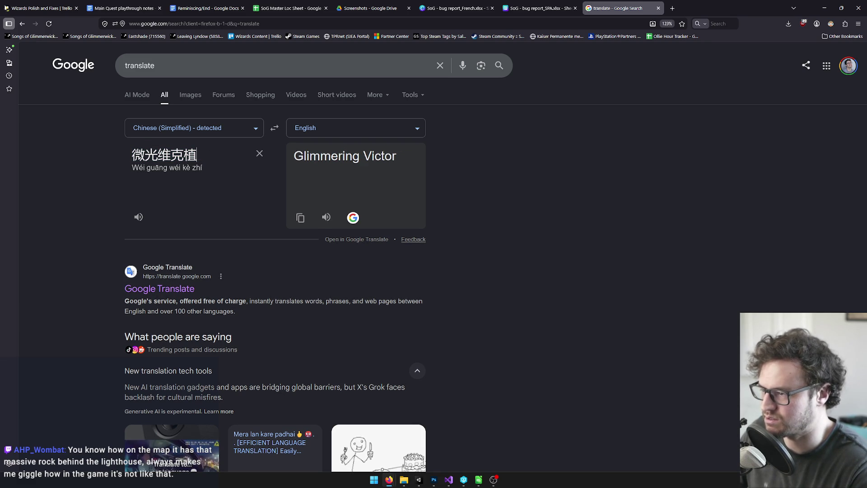
pyautogui.press('BackSpace')
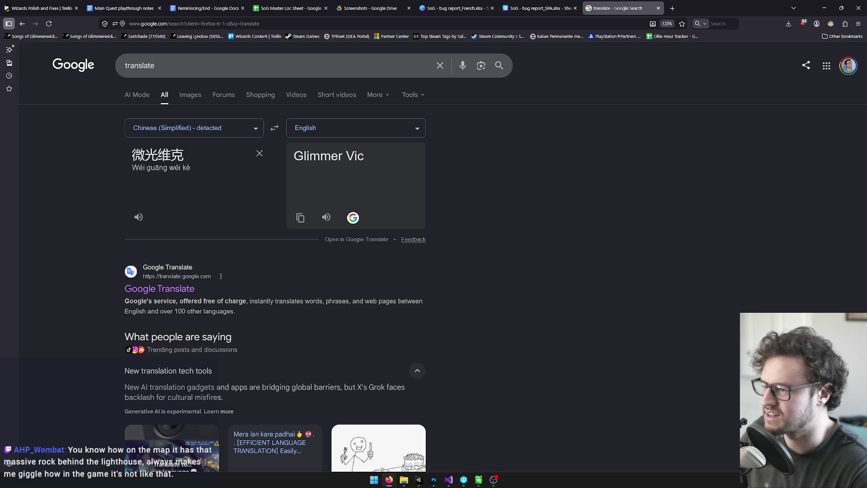
pyautogui.press('BackSpace')
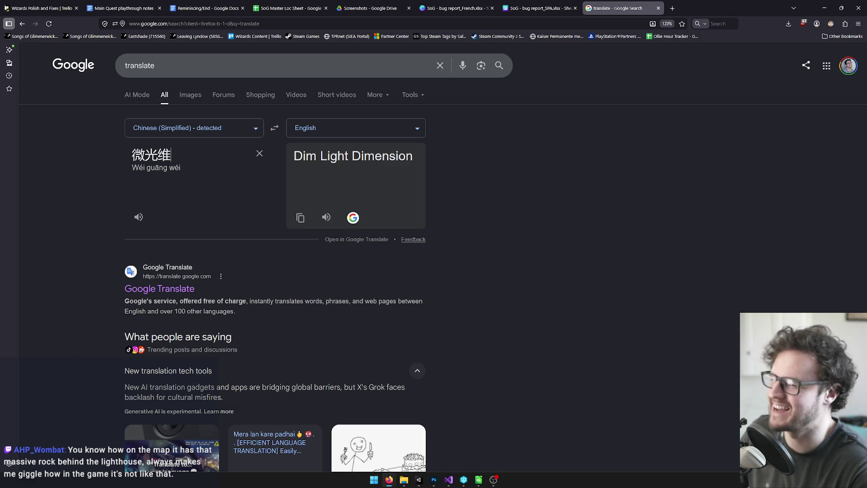
pyautogui.hotkey('ctrl', 'z')
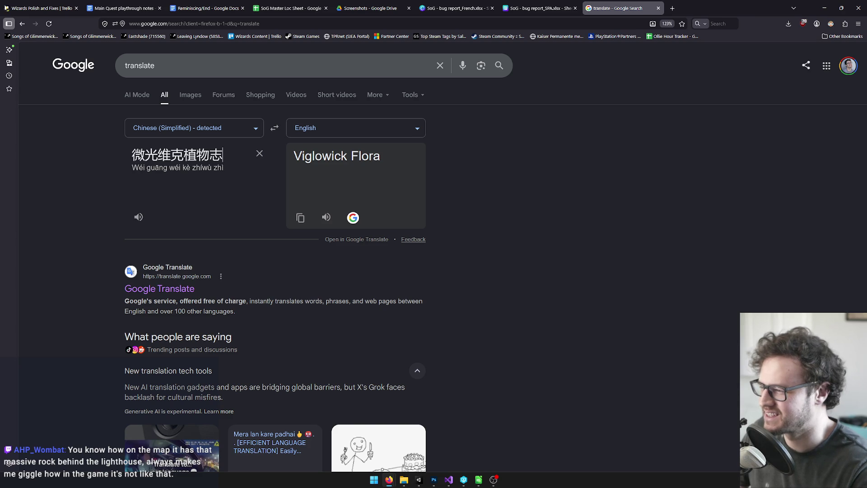
# Remove individual characters to compare translations, leaving the source as 微光维克植物.
pyautogui.moveTo(210, 155); pyautogui.dragTo(66, 154)
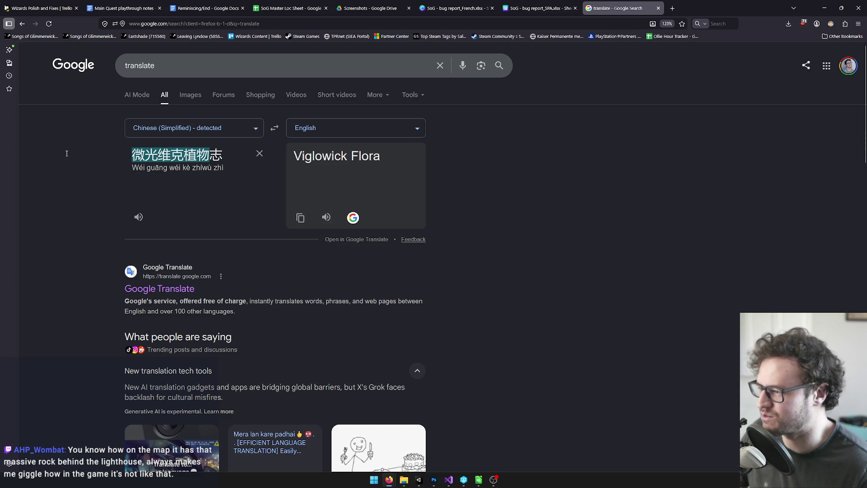
pyautogui.press('BackSpace')
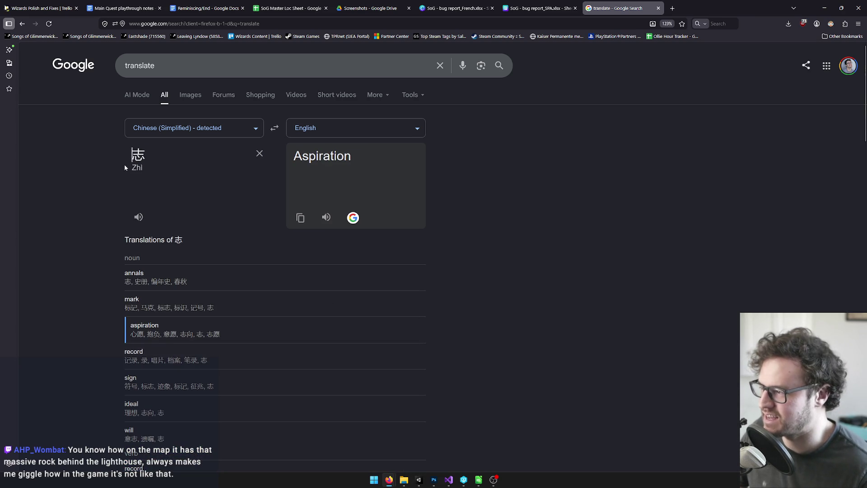
pyautogui.hotkey('ctrl', 'z')
pyautogui.click(195, 155)
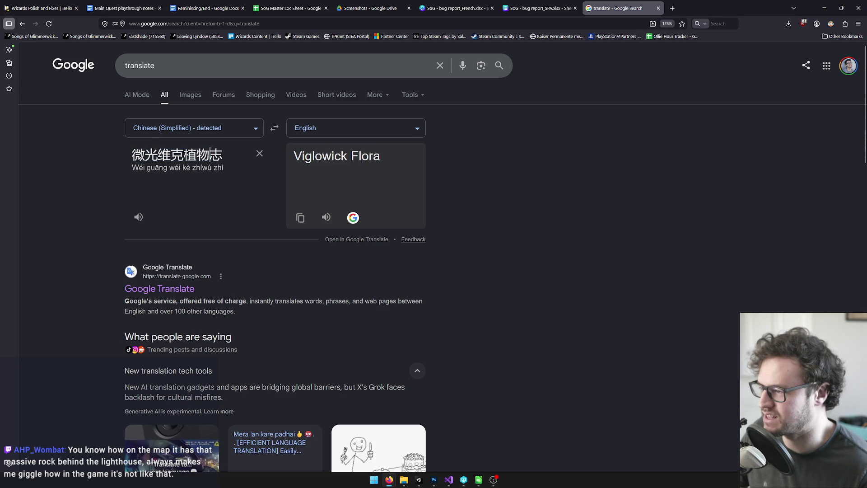
pyautogui.press('BackSpace')
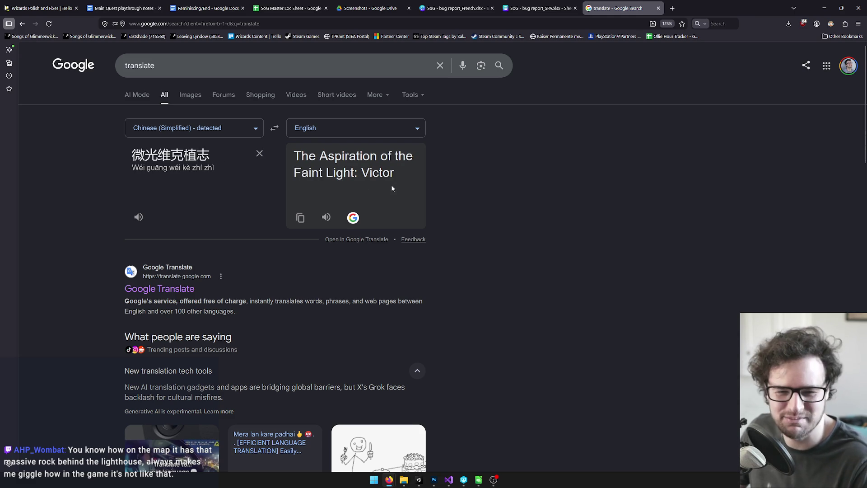
pyautogui.hotkey('ctrl', 'z')
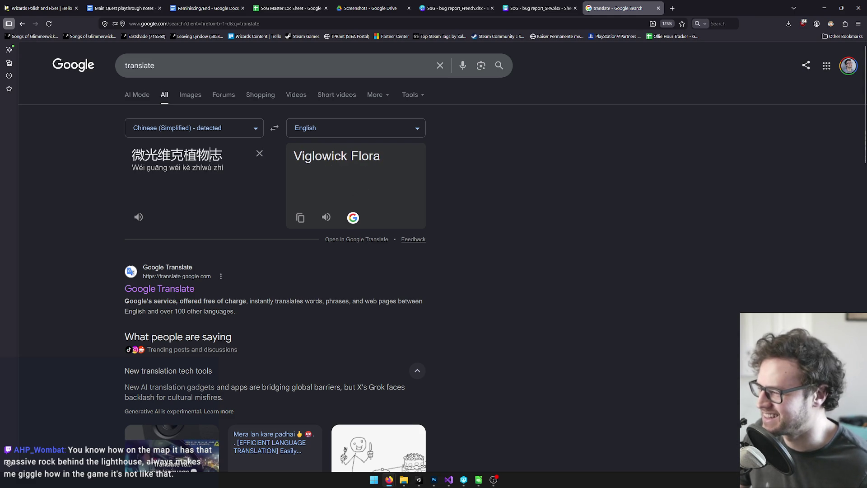
pyautogui.press('BackSpace')
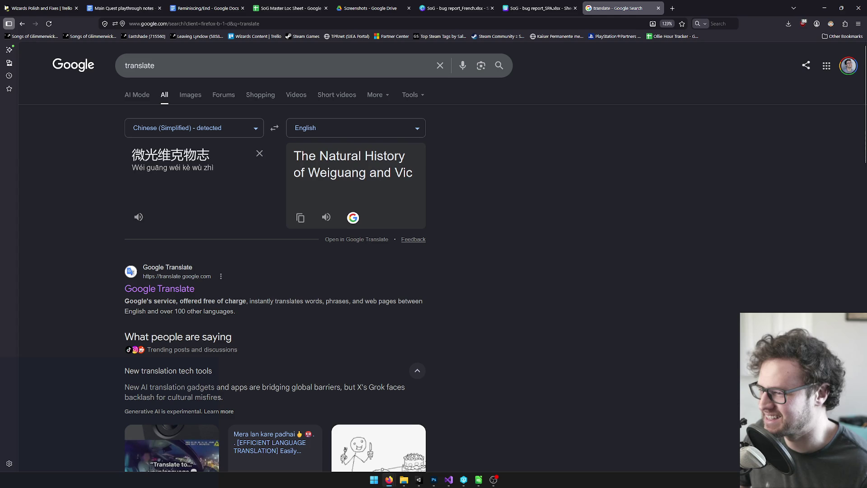
pyautogui.hotkey('ctrl', 'z')
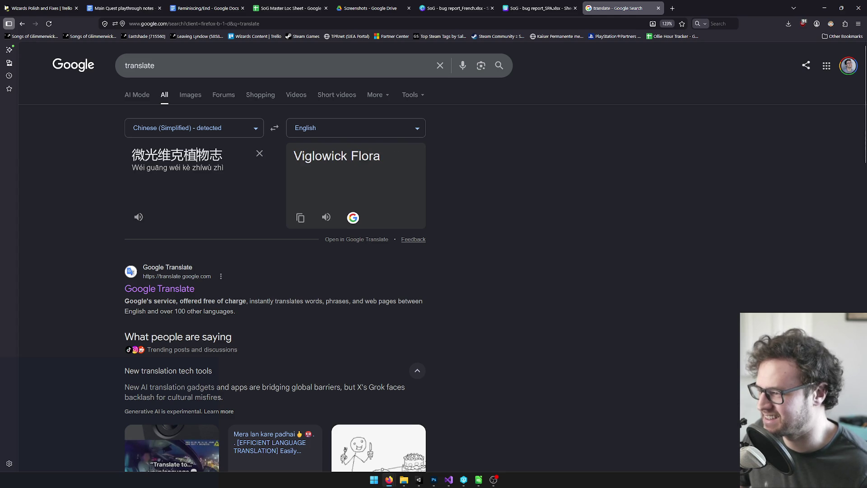
pyautogui.moveTo(210, 155); pyautogui.dragTo(49, 153)
pyautogui.hotkey('ctrl', 'c')
pyautogui.press('BackSpace')
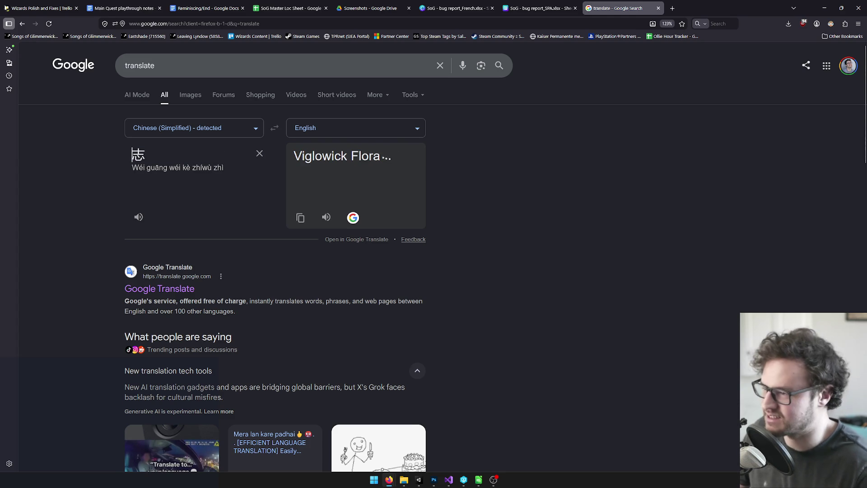
pyautogui.hotkey('ctrl', 'z')
pyautogui.press('Right')
pyautogui.hotkey('shift', 'Right')
pyautogui.press('BackSpace')
pyautogui.press('Left')
pyautogui.press('BackSpace')
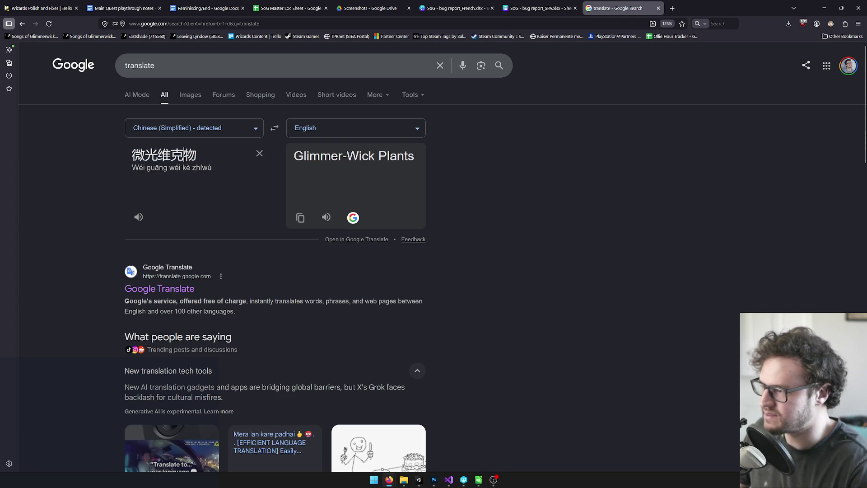
pyautogui.press('BackSpace')
pyautogui.press('BackSpace')
pyautogui.press('BackSpace')
pyautogui.press('BackSpace')
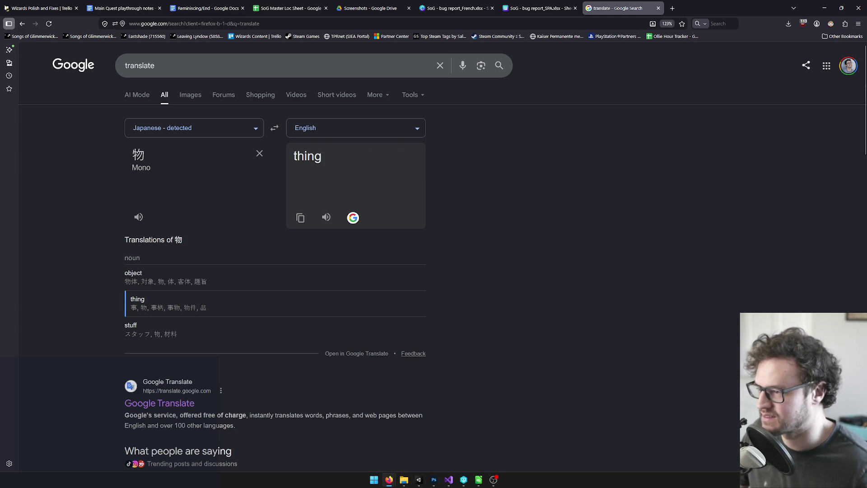
pyautogui.hotkey('ctrl', 'v')
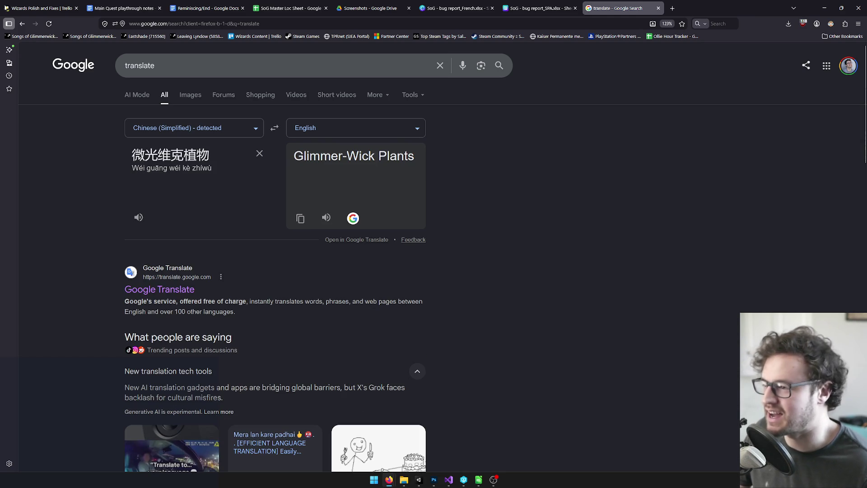
# Copy 微光维克植物 and paste it as the Unity map title's text.
pyautogui.moveTo(211, 160); pyautogui.dragTo(113, 158)
pyautogui.hotkey('ctrl', 'c')
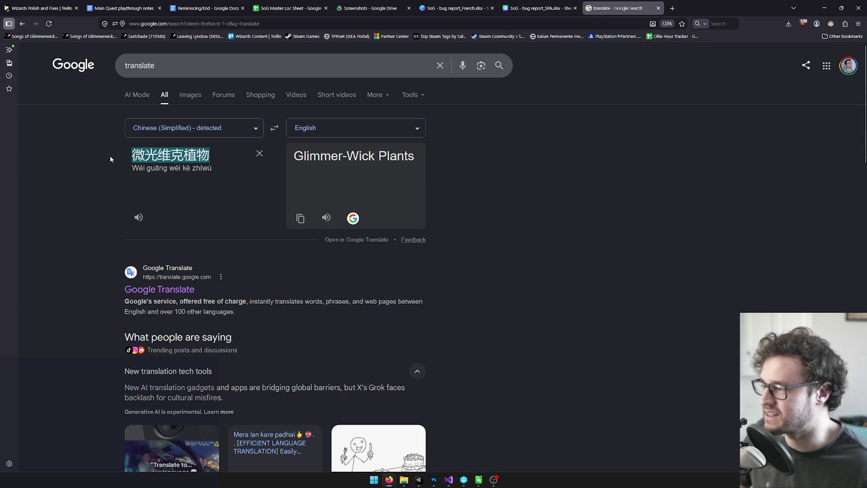
pyautogui.click(830, 5)
pyautogui.click(638, 120)
pyautogui.hotkey('ctrl', 'a')
pyautogui.hotkey('ctrl', 'v')
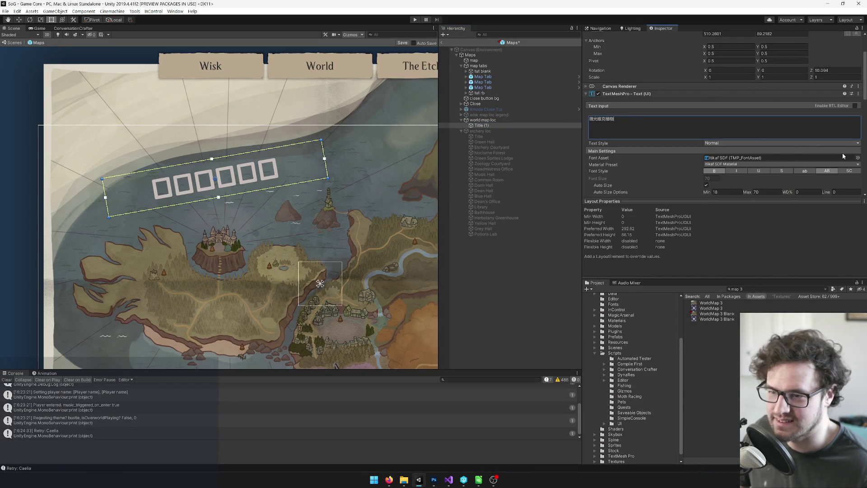
# Set the title's Font Asset to Chinese Font Stack 2.
pyautogui.click(857, 158)
pyautogui.write('chin')
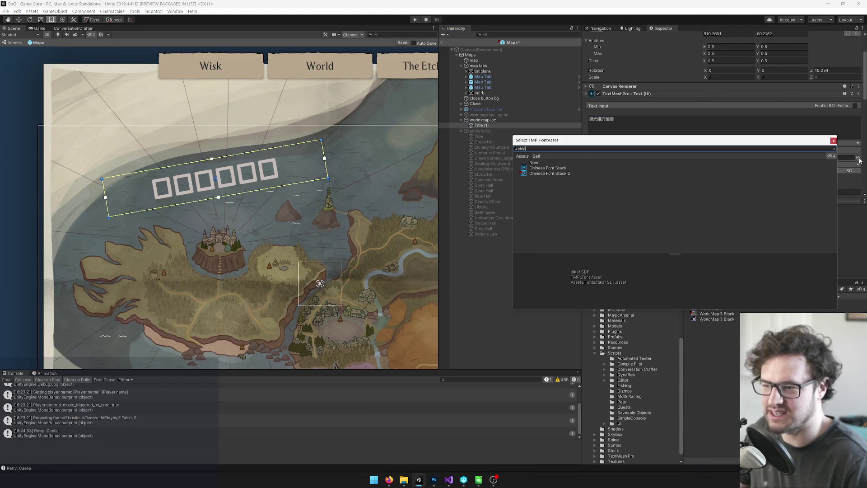
pyautogui.click(549, 173)
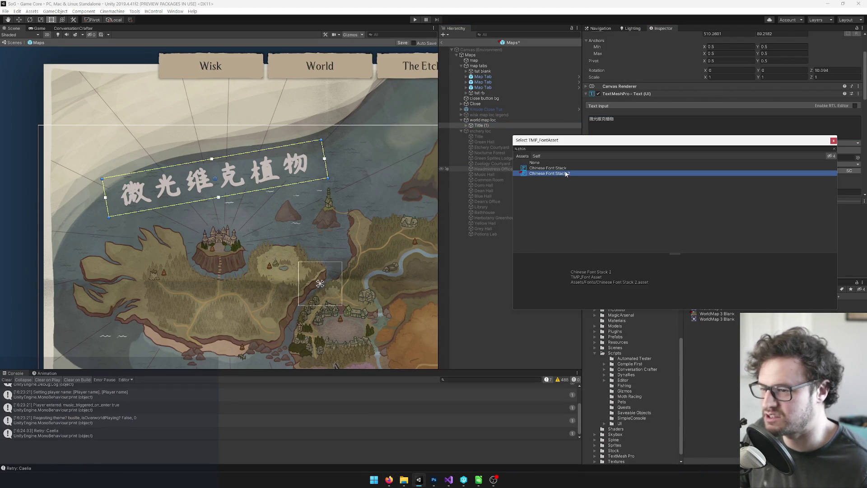
pyautogui.doubleClick(558, 175)
pyautogui.scroll(-5, 296, 161)
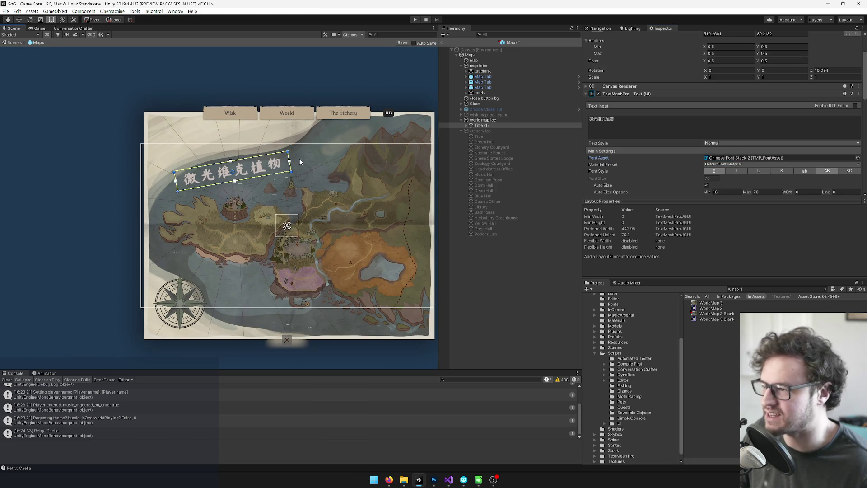
pyautogui.scroll(-5, 313, 175)
pyautogui.scroll(6, 301, 172)
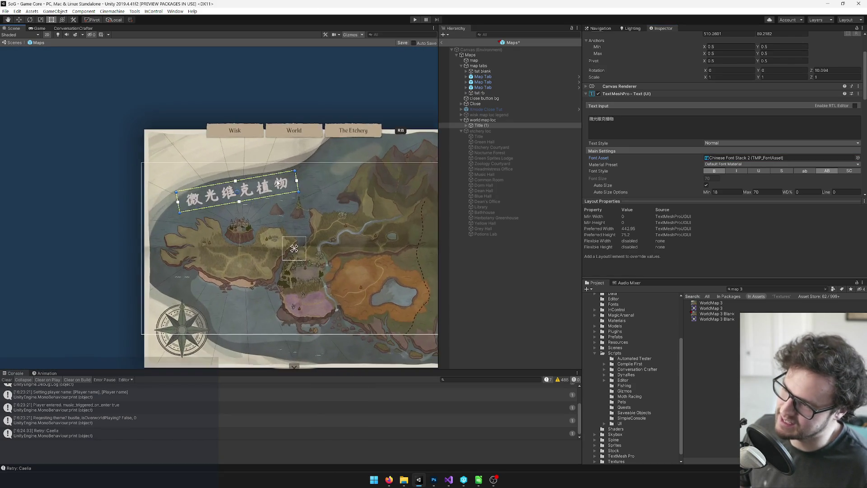
pyautogui.scroll(5, 280, 182)
# Turn Bold off on the Chinese title and check it on the map.
pyautogui.click(718, 172)
pyautogui.scroll(-6, 366, 168)
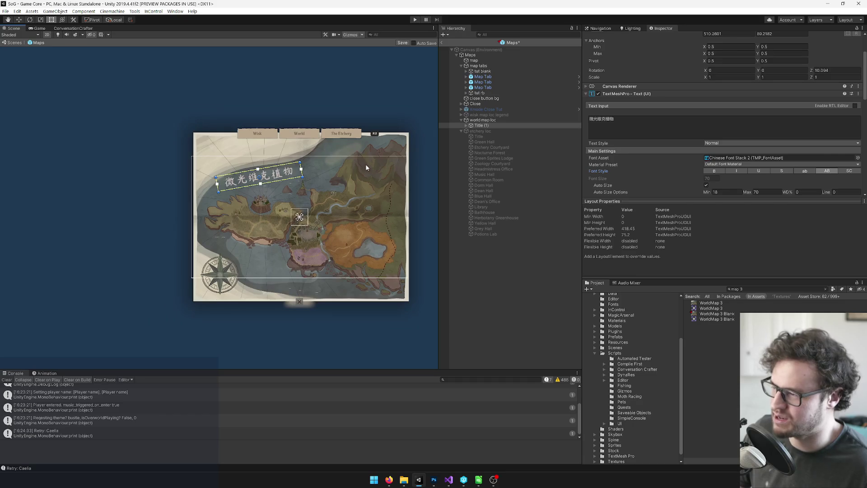
pyautogui.scroll(4, 359, 175)
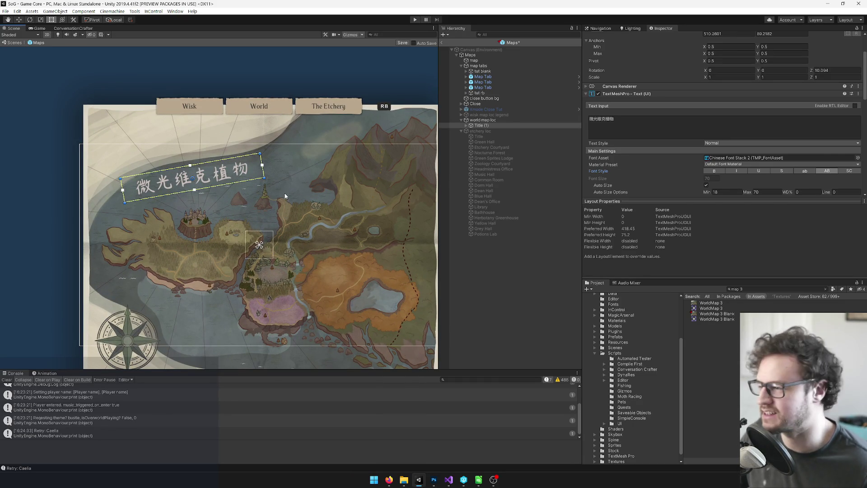
pyautogui.scroll(5, 289, 199)
pyautogui.moveTo(270, 229)
pyautogui.mouseDown()
pyautogui.moveTo(337, 231)
pyautogui.moveTo(190, 244)
pyautogui.mouseUp()
pyautogui.scroll(-6, 190, 245)
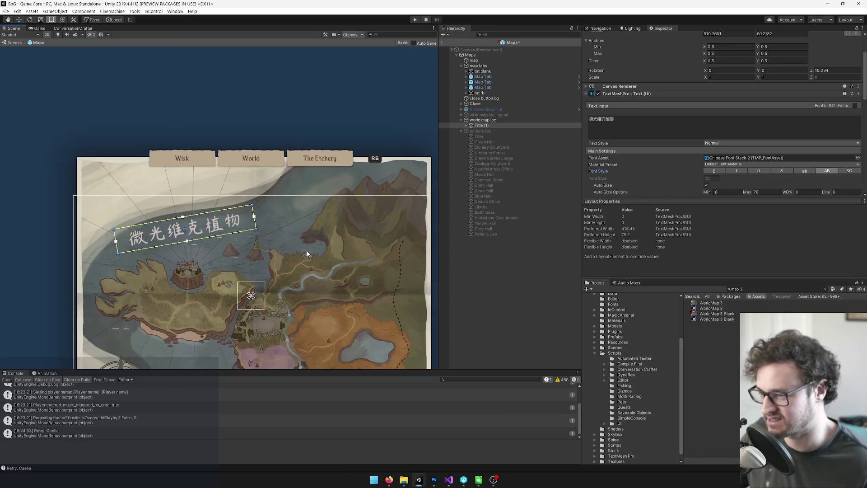
pyautogui.moveTo(279, 262)
pyautogui.mouseDown()
pyautogui.moveTo(390, 228)
pyautogui.moveTo(316, 238)
pyautogui.mouseUp()
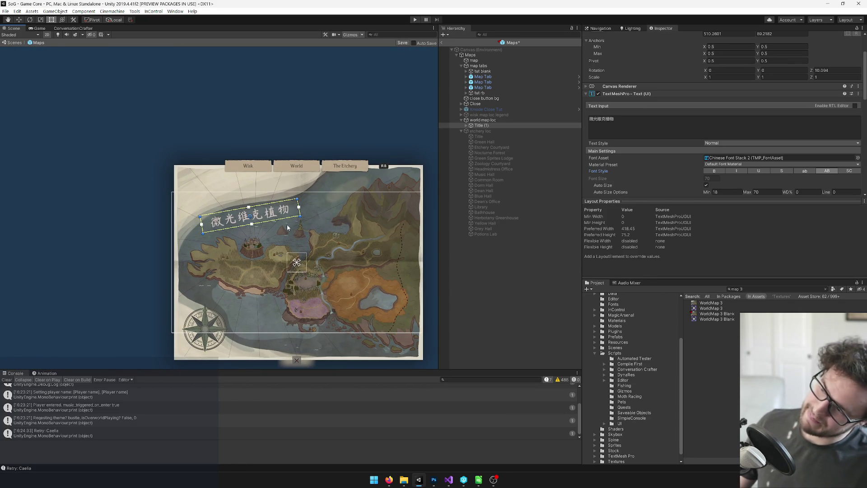
pyautogui.scroll(8, 289, 229)
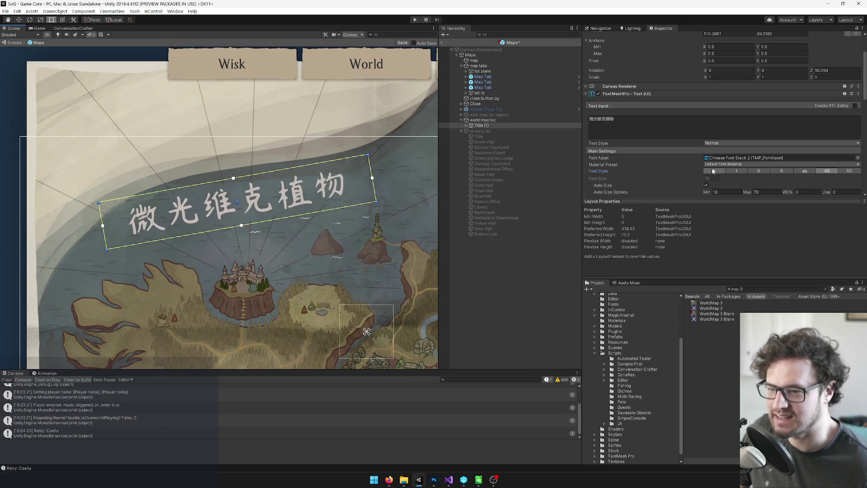
# Replace the Chinese title text with Glimmerwick, leaving Bold off.
pyautogui.click(713, 171)
pyautogui.click(713, 171)
pyautogui.click(631, 124)
pyautogui.hotkey('ctrl', 'a')
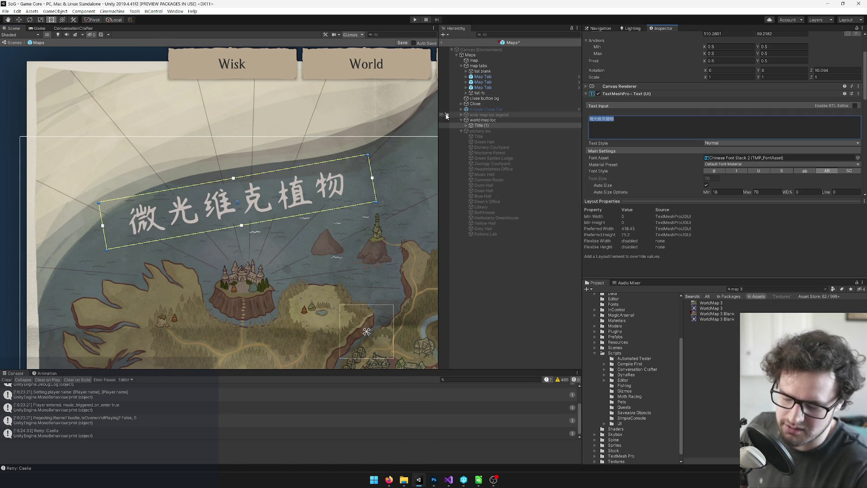
pyautogui.write('Glimmerwick')
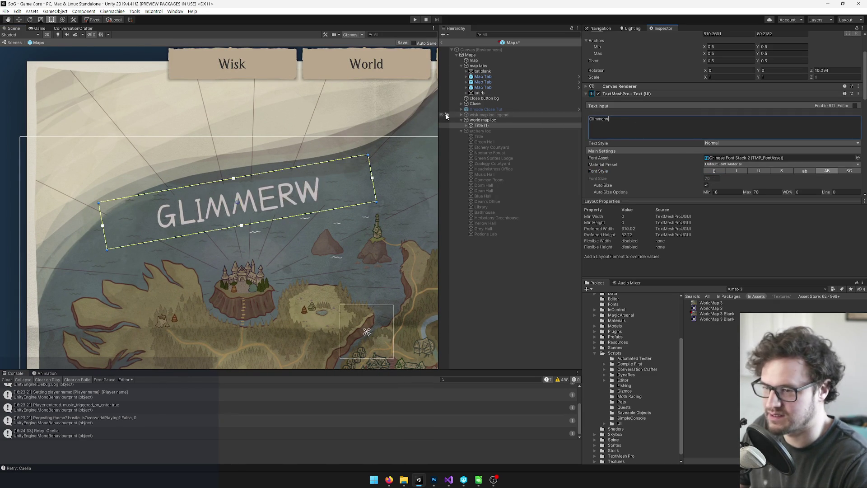
# Switch the title's Font Asset back to Itikaf SDF.
pyautogui.click(857, 158)
pyautogui.write('itik')
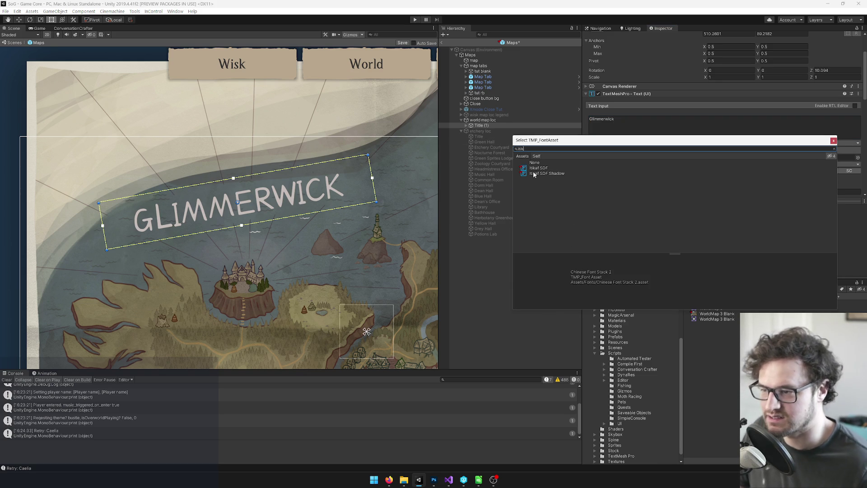
pyautogui.doubleClick(541, 169)
pyautogui.scroll(-5, 269, 155)
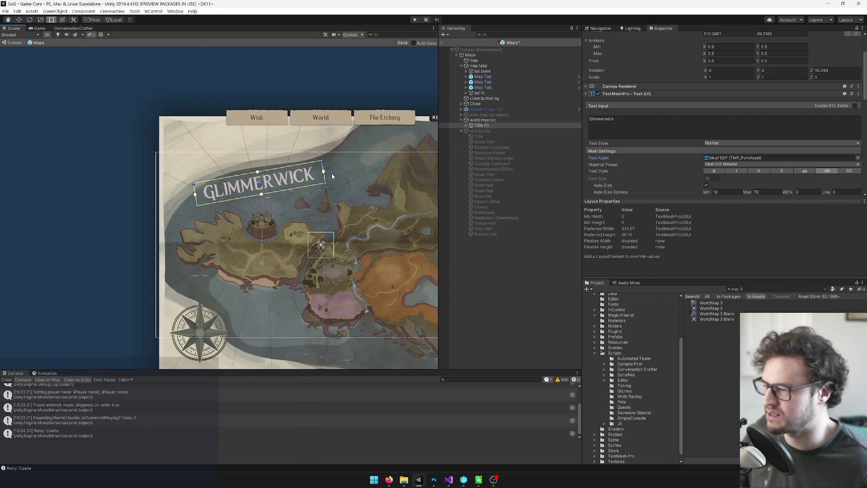
pyautogui.scroll(5, 331, 172)
pyautogui.scroll(-5, 684, 146)
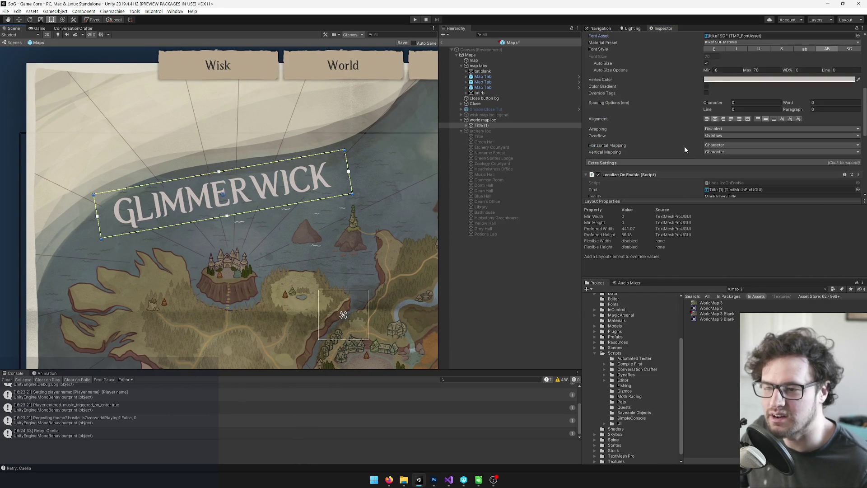
pyautogui.scroll(-3, 660, 153)
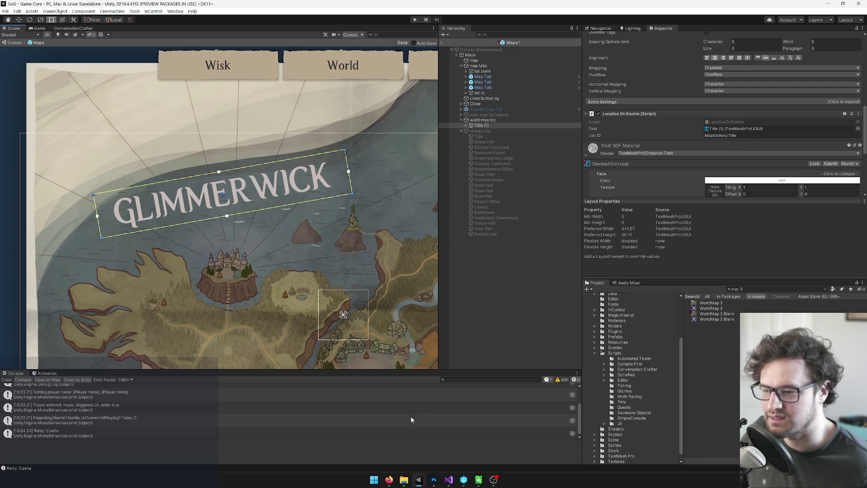
# Close the translate tab and copy the WorldMap_Glimmerwick ID from cell A4564.
pyautogui.moveTo(389, 479)
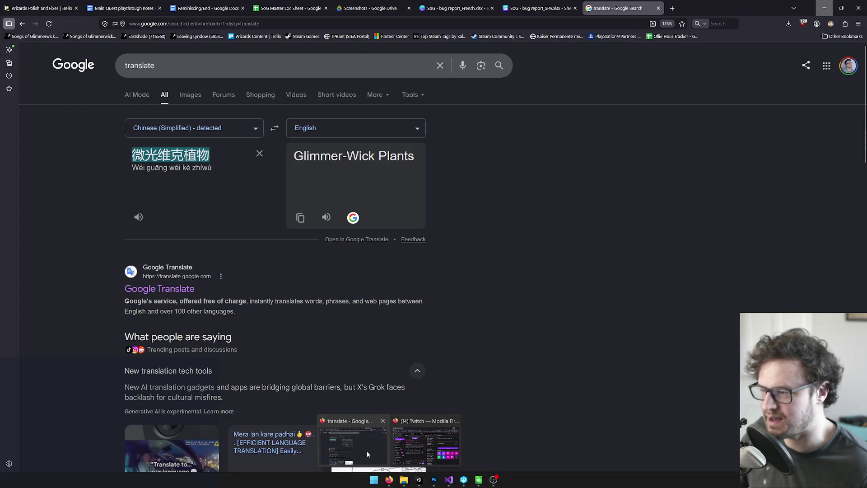
pyautogui.click(362, 451)
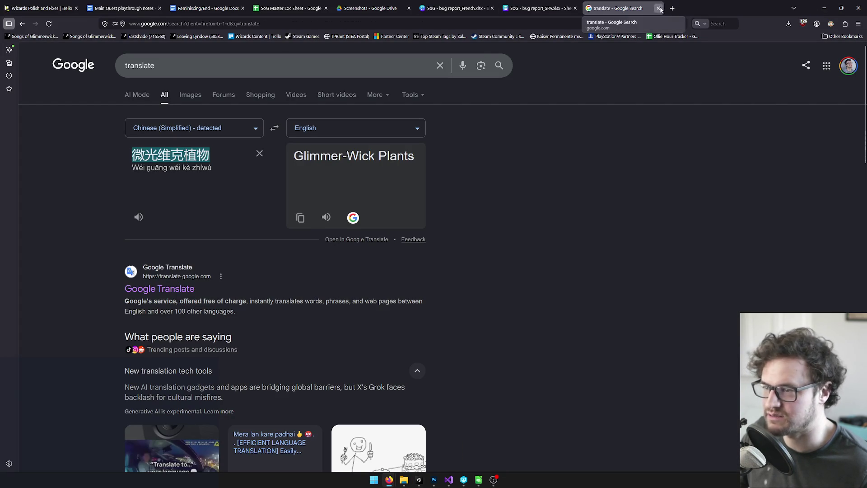
pyautogui.click(659, 8)
pyautogui.click(289, 8)
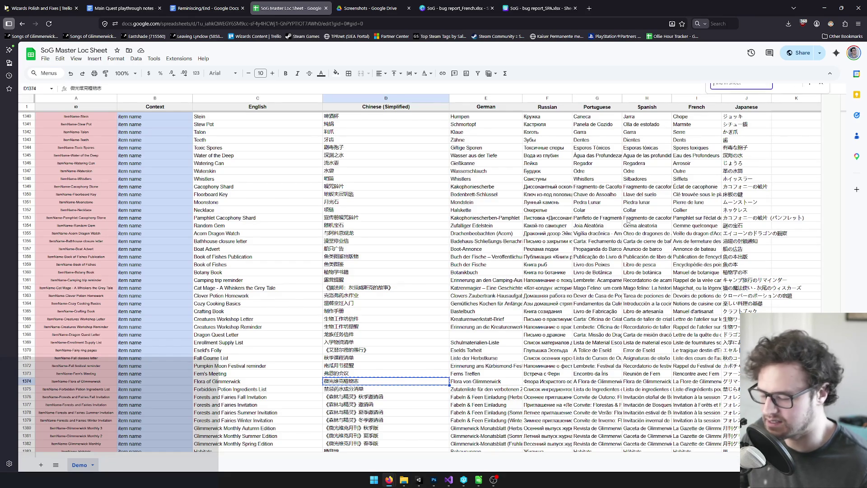
pyautogui.hotkey('ctrl', 'f')
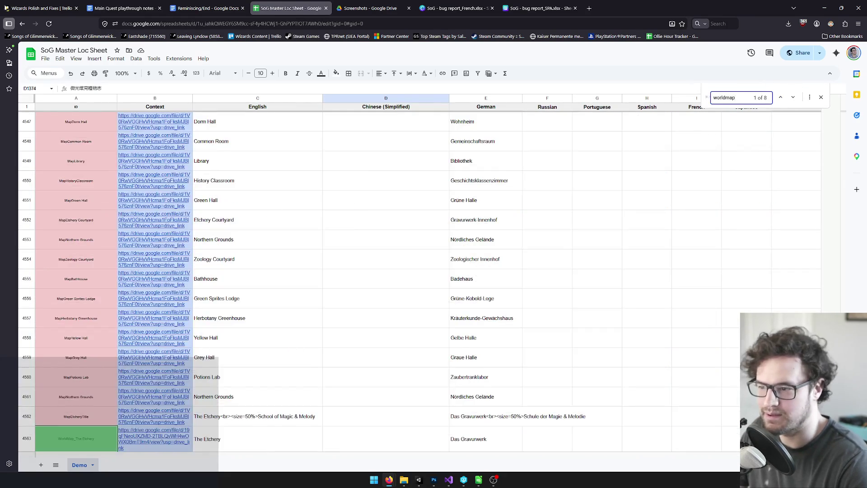
pyautogui.scroll(-2, 396, 304)
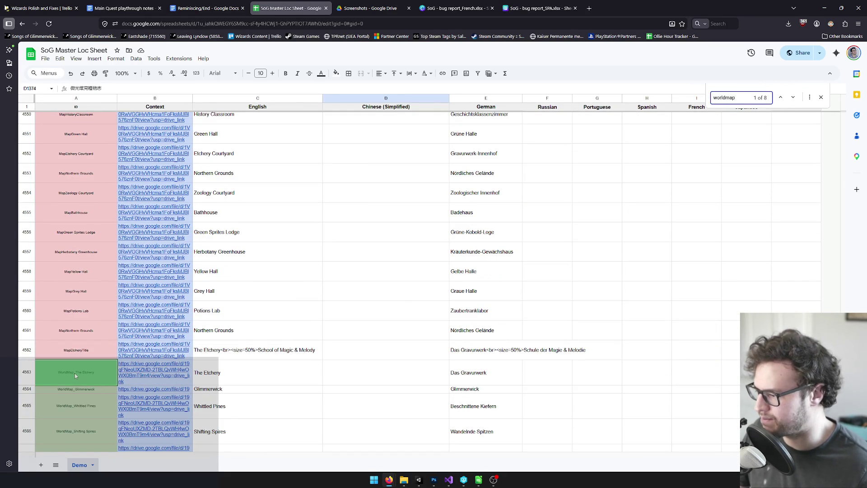
pyautogui.click(91, 390)
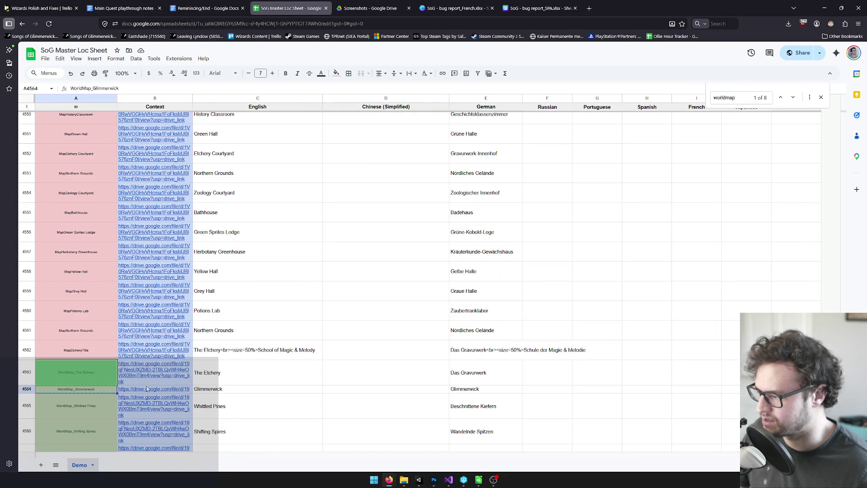
pyautogui.hotkey('alt', 'Tab')
pyautogui.scroll(-5, 727, 146)
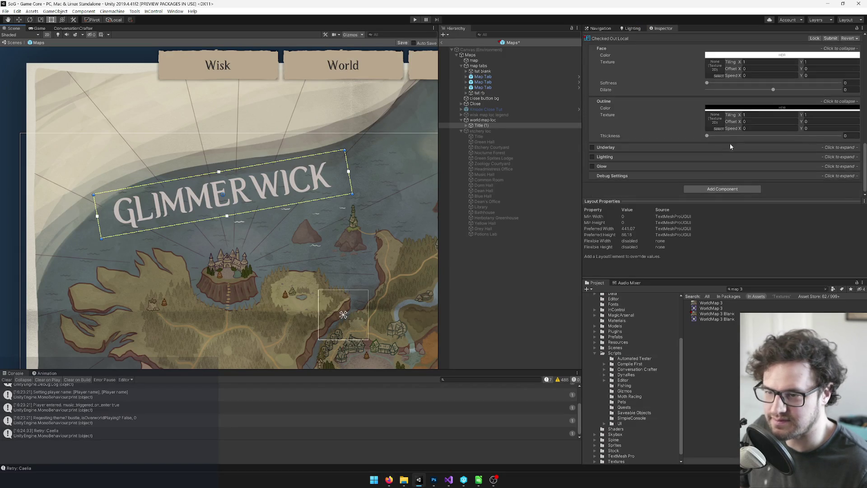
# Set the map title's Loc ID to WorldMap_Glimmerwick.
pyautogui.scroll(2, 712, 146)
pyautogui.click(740, 71)
pyautogui.write('WorldMap_Glimmerwick')
pyautogui.scroll(3, 750, 90)
pyautogui.click(668, 64)
# Duplicate the GLIMMERWICK title and move the copy, Title (2), down onto the island.
pyautogui.scroll(-2, 377, 158)
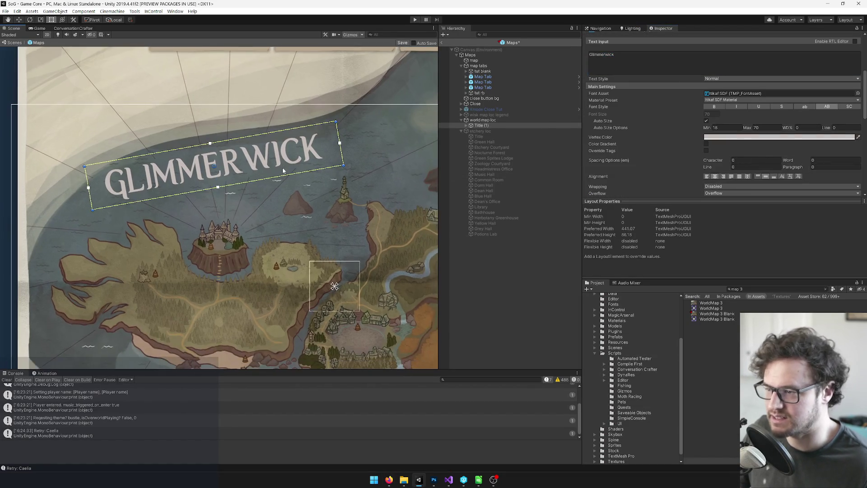
pyautogui.hotkey('ctrl', 'd')
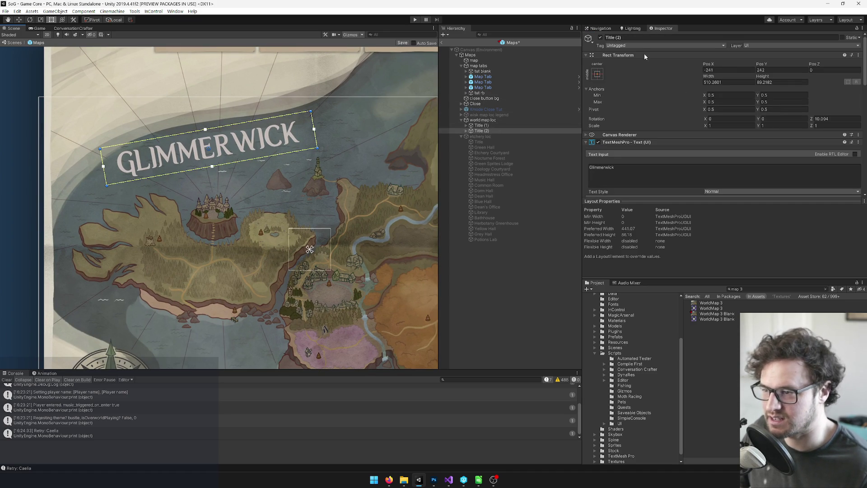
pyautogui.moveTo(266, 150); pyautogui.dragTo(267, 285)
pyautogui.hotkey('alt', 'Tab')
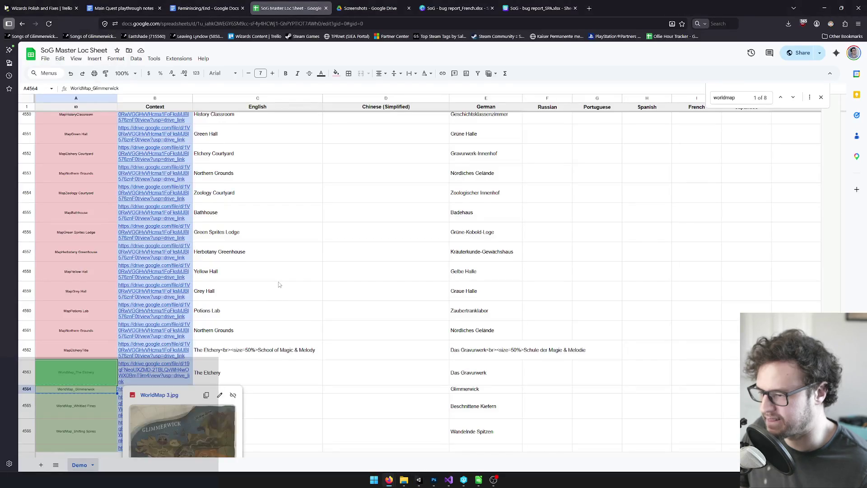
pyautogui.hotkey('alt', 'Tab')
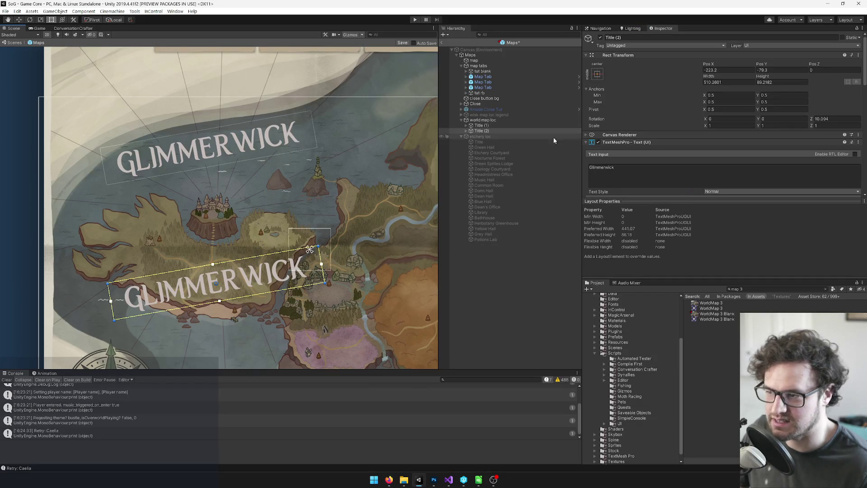
pyautogui.click(474, 60)
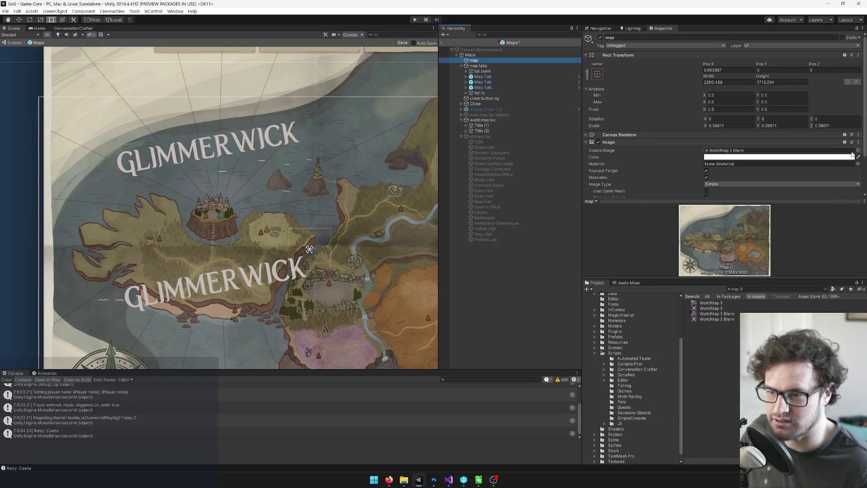
# Set the map image's Source Image to the WorldMap 3 sprite.
pyautogui.click(859, 151)
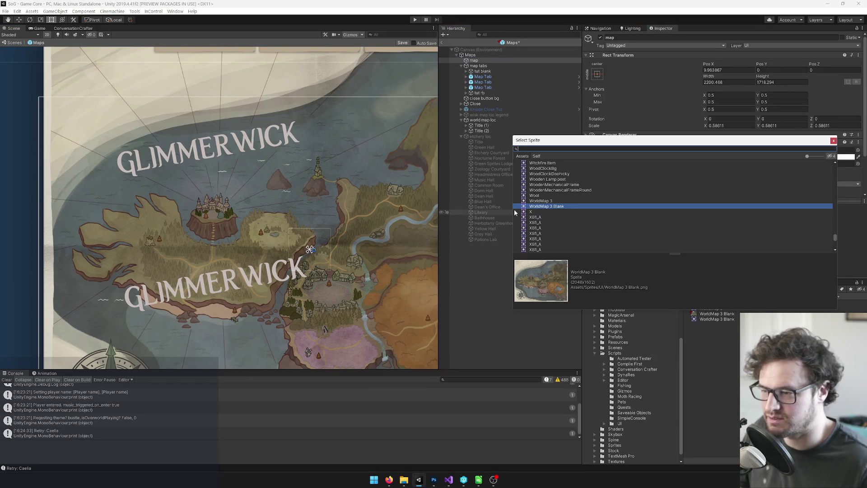
pyautogui.click(544, 195)
pyautogui.click(544, 201)
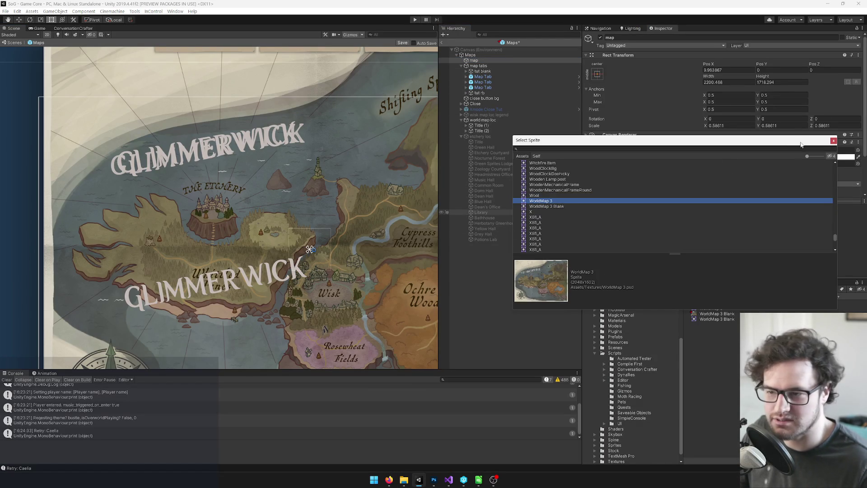
pyautogui.click(833, 140)
# Reset the tilted second title's Z rotation to 0.
pyautogui.scroll(3, 197, 234)
pyautogui.click(486, 131)
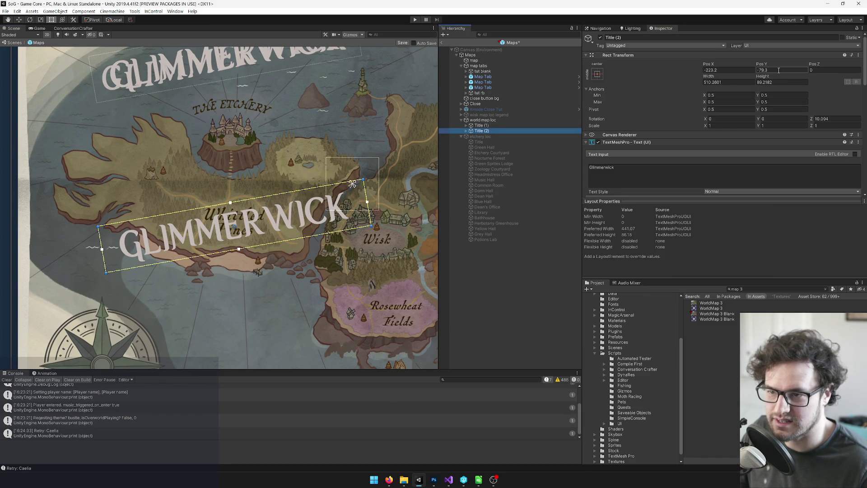
pyautogui.click(821, 119)
pyautogui.write('0')
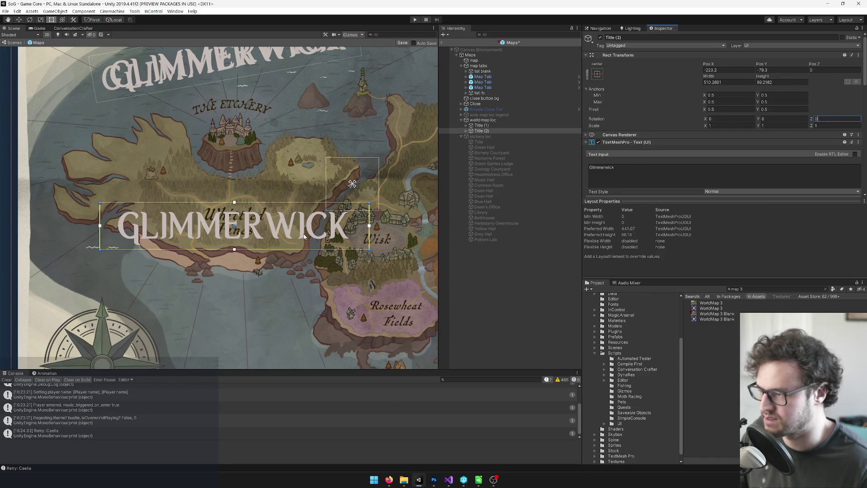
# Rename the title object and change its displayed text to Whittled Pines.
pyautogui.scroll(2, 306, 239)
pyautogui.click(624, 38)
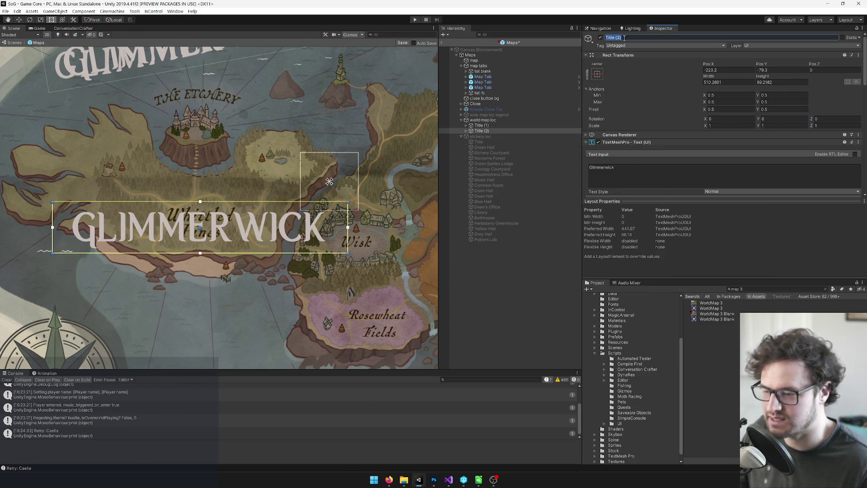
pyautogui.write('Whi')
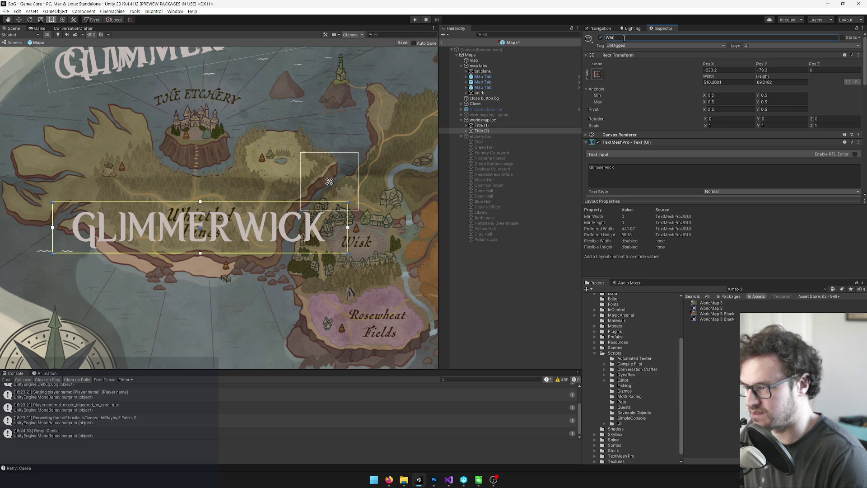
pyautogui.press('Return')
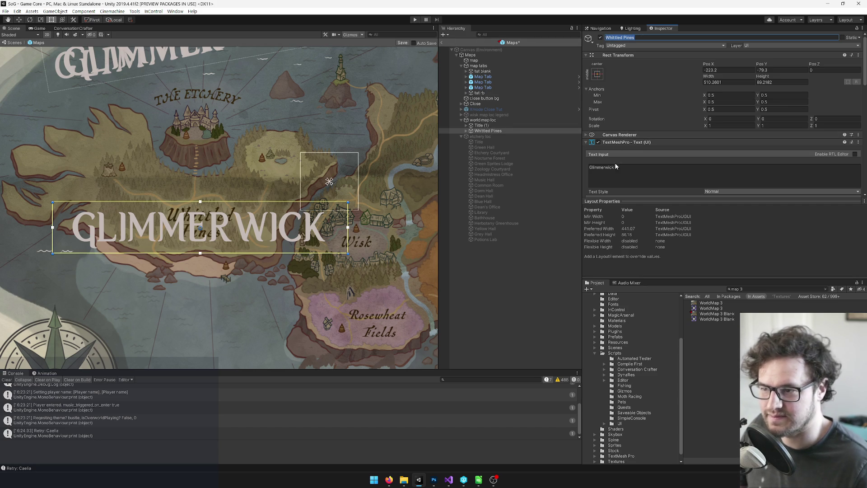
pyautogui.click(614, 166)
pyautogui.hotkey('ctrl', 'a')
pyautogui.write('Whittled Pines')
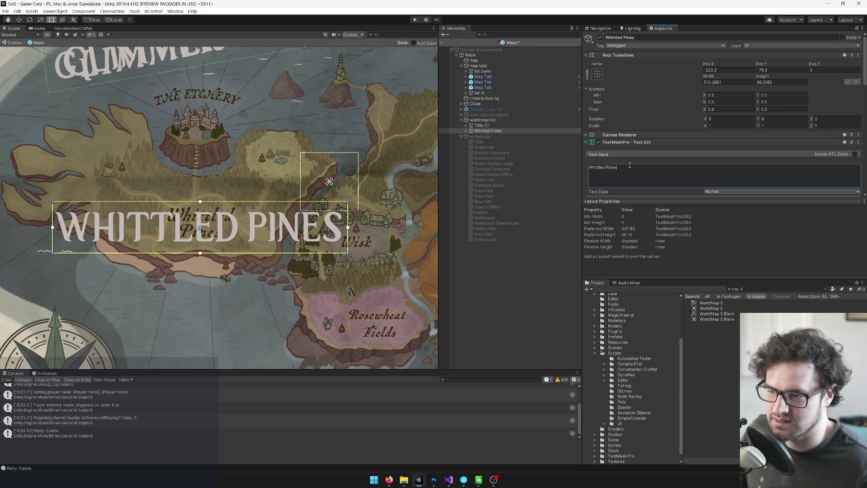
# Change the Loc ID to WorldMap_Whittled Pines, then return to the SoG Master Loc Sheet.
pyautogui.scroll(-10, 621, 167)
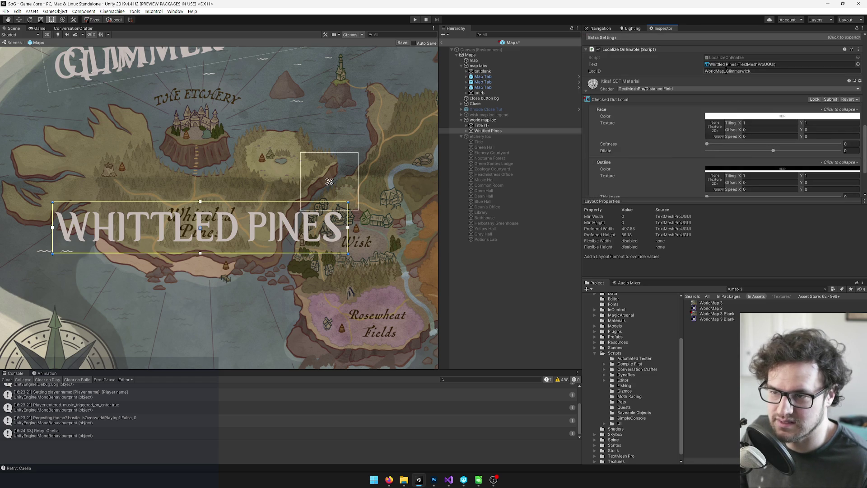
pyautogui.moveTo(726, 71); pyautogui.dragTo(775, 71)
pyautogui.write('Whittled Pines')
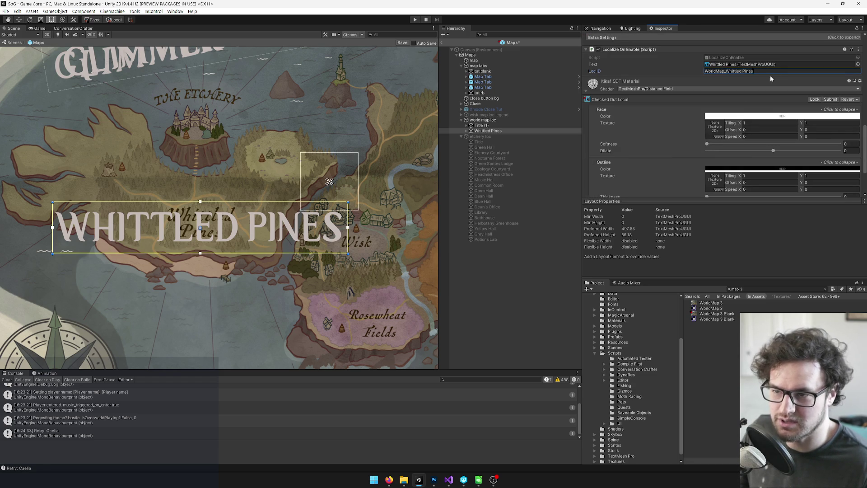
pyautogui.moveTo(389, 479)
pyautogui.click(373, 444)
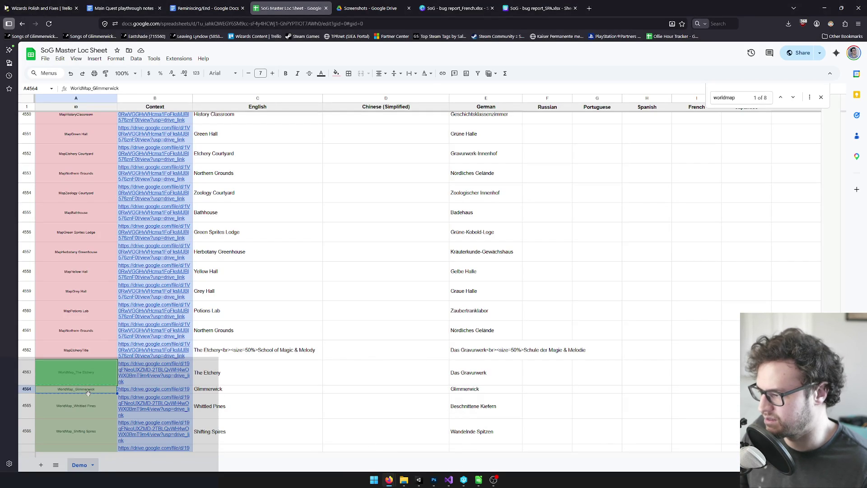
pyautogui.click(226, 380)
pyautogui.click(63, 409)
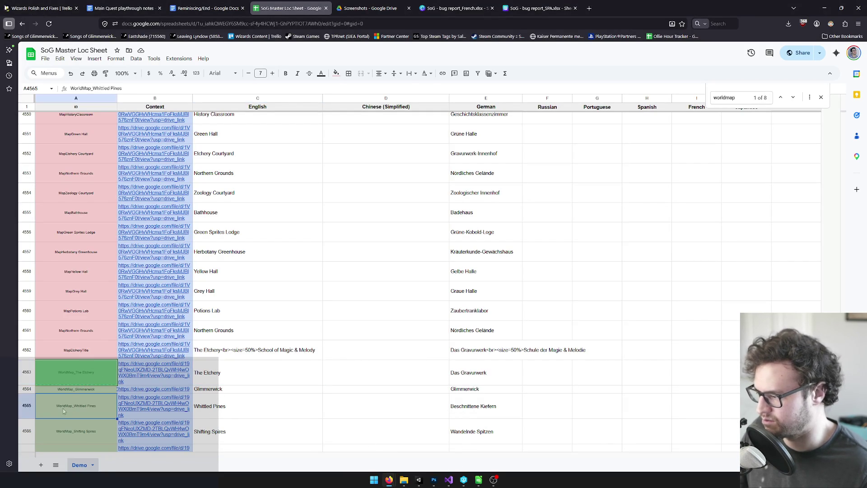
pyautogui.click(823, 8)
pyautogui.click(751, 71)
pyautogui.hotkey('ctrl', 'v')
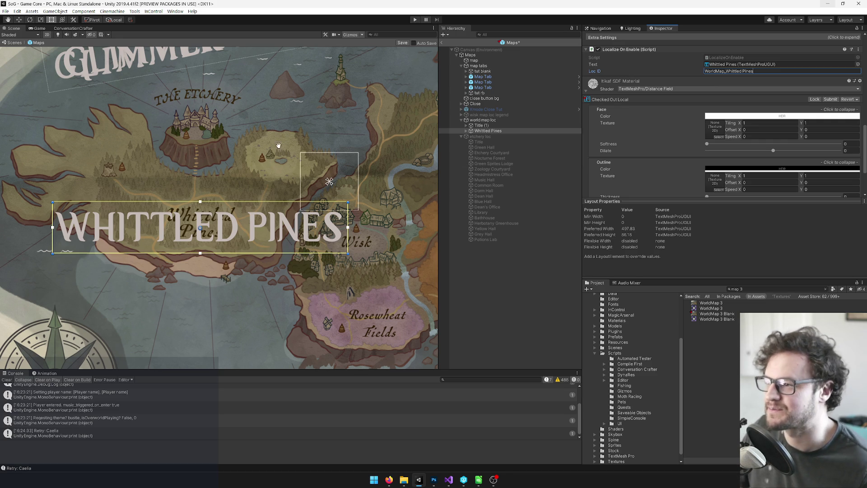
pyautogui.scroll(-6, 278, 148)
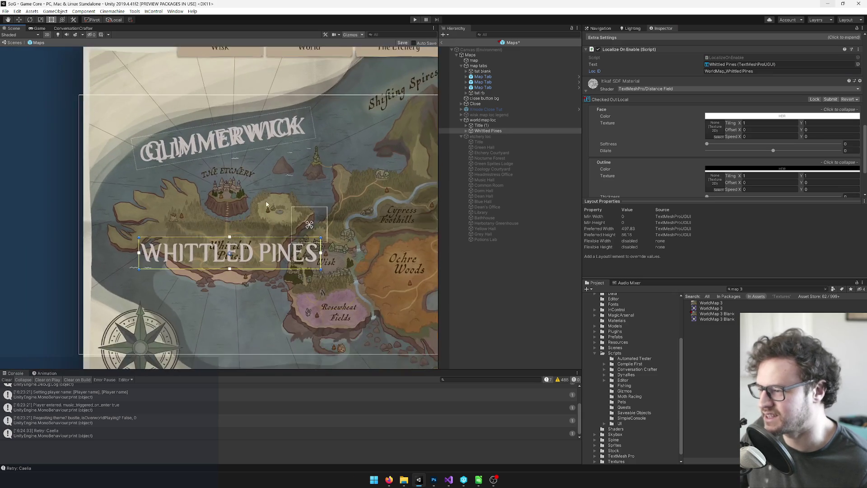
pyautogui.scroll(4, 265, 204)
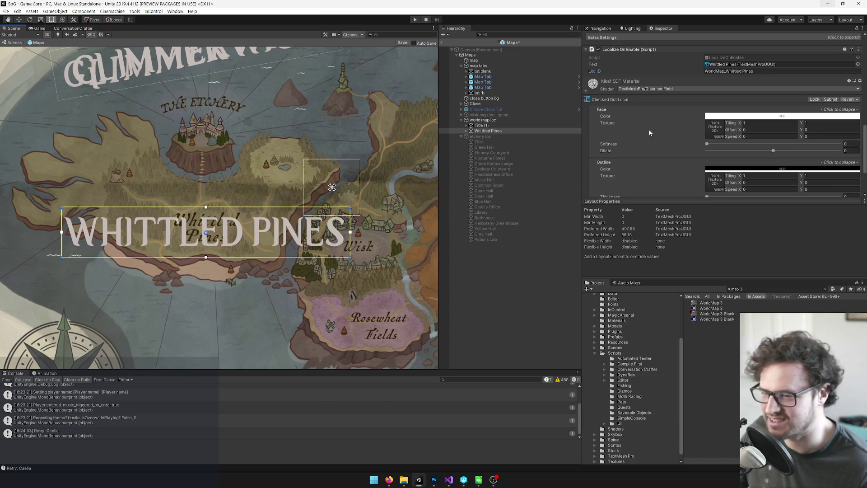
pyautogui.scroll(-3, 649, 136)
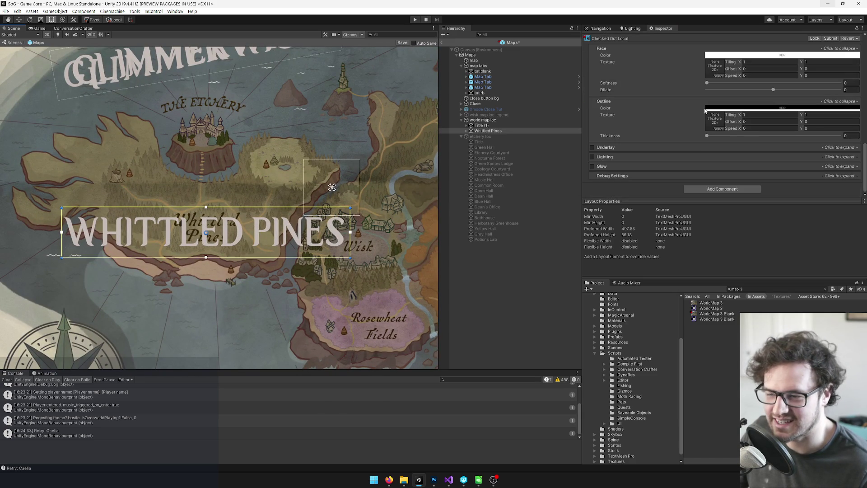
pyautogui.click(465, 131)
pyautogui.scroll(10, 749, 118)
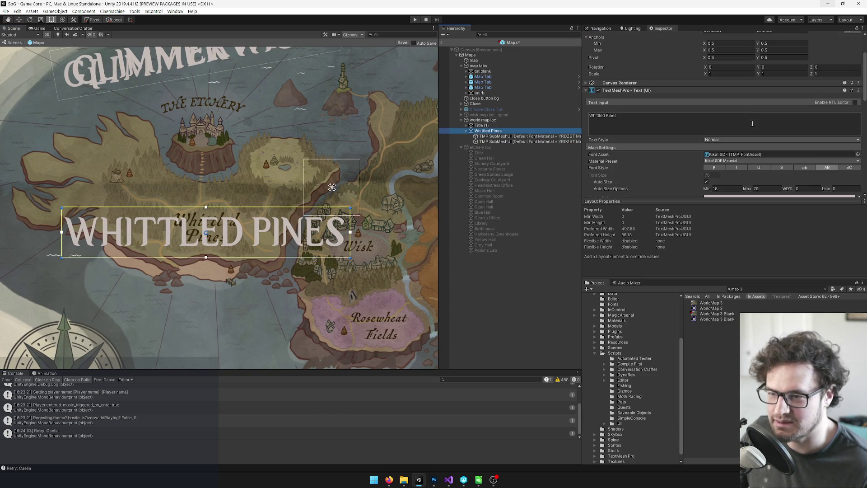
pyautogui.click(626, 127)
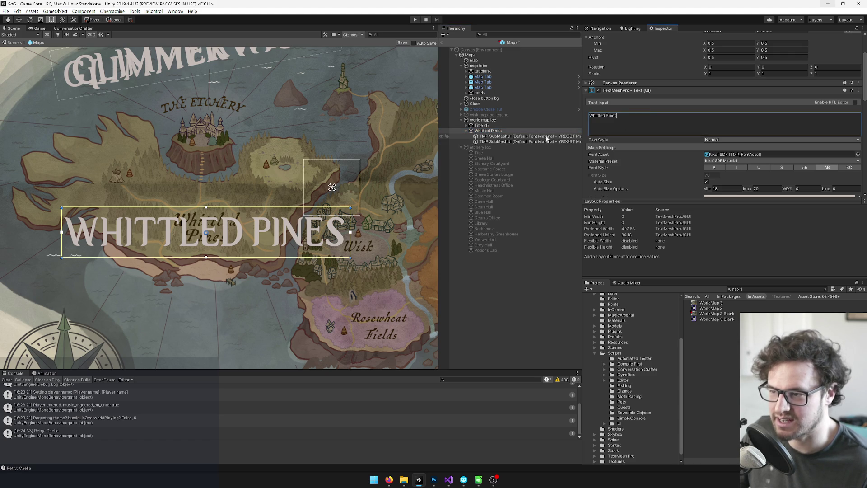
pyautogui.click(466, 126)
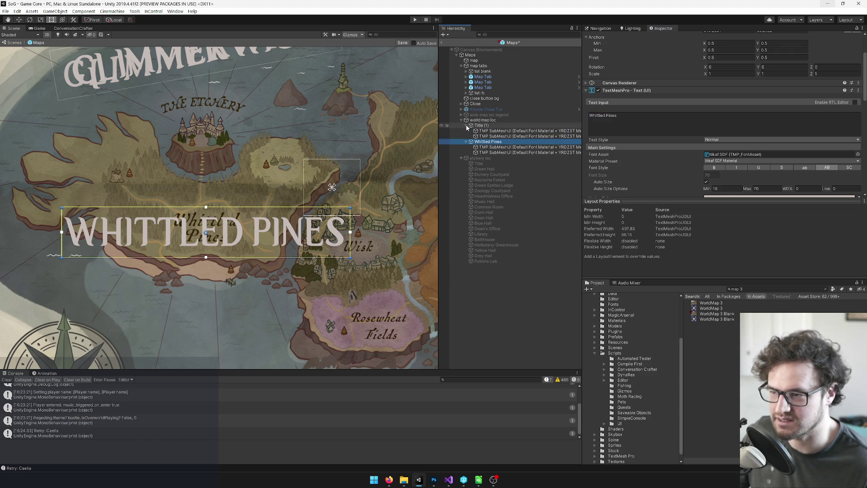
pyautogui.click(467, 126)
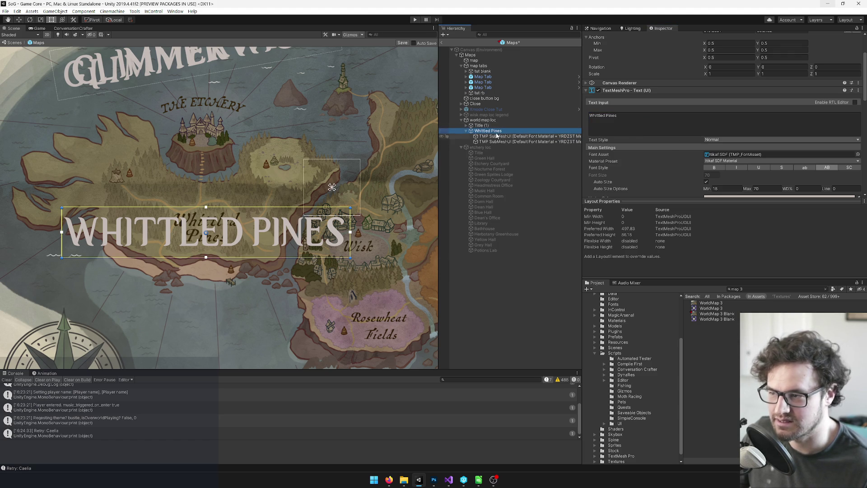
pyautogui.click(721, 133)
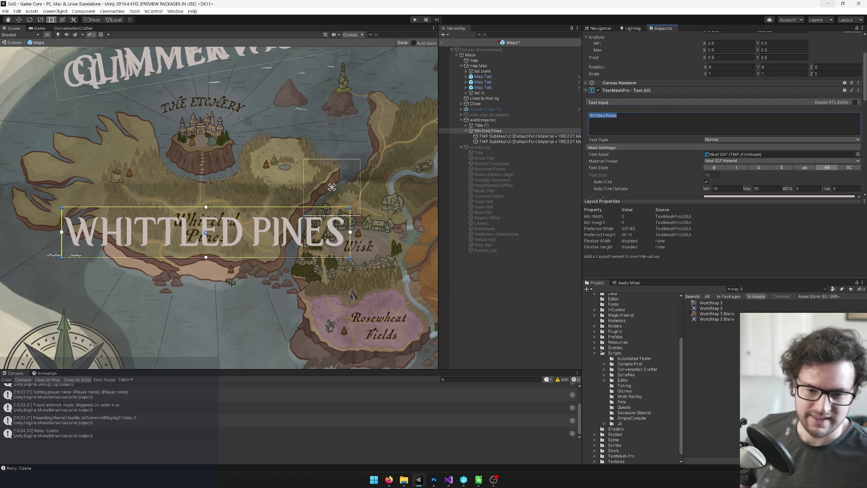
pyautogui.hotkey('alt', 'Tab')
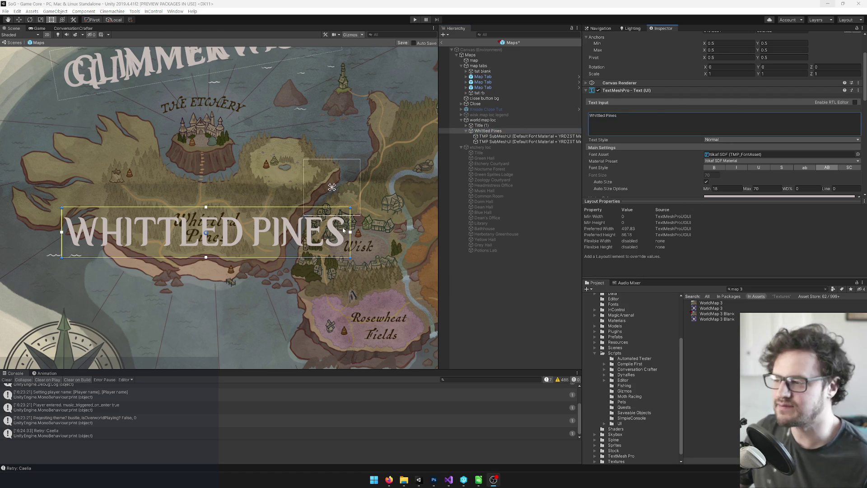
# Shrink the Whittled Pines label box to fit over its painted map name.
pyautogui.moveTo(245, 157); pyautogui.dragTo(256, 136)
pyautogui.scroll(1, 255, 136)
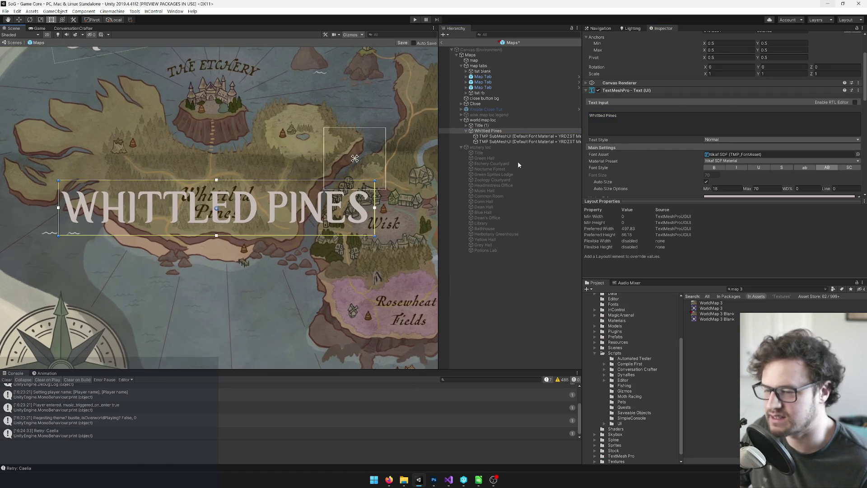
pyautogui.moveTo(375, 207); pyautogui.dragTo(258, 205)
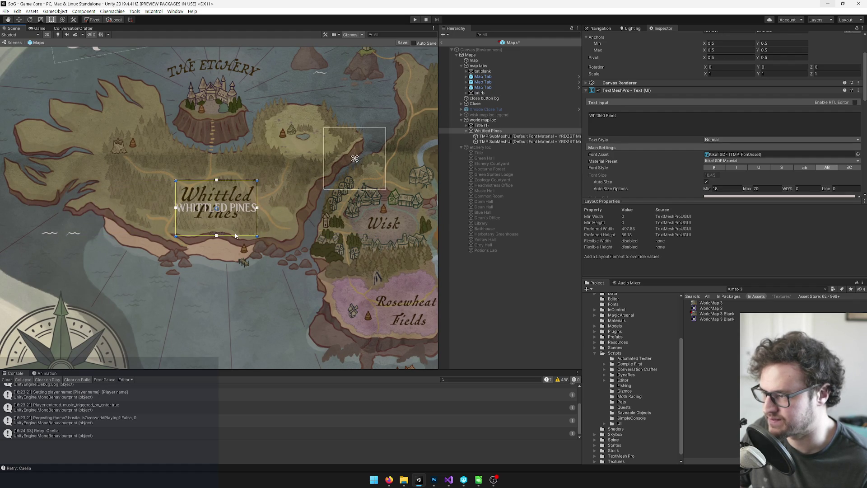
pyautogui.moveTo(235, 237); pyautogui.dragTo(236, 205)
pyautogui.scroll(-5, 758, 126)
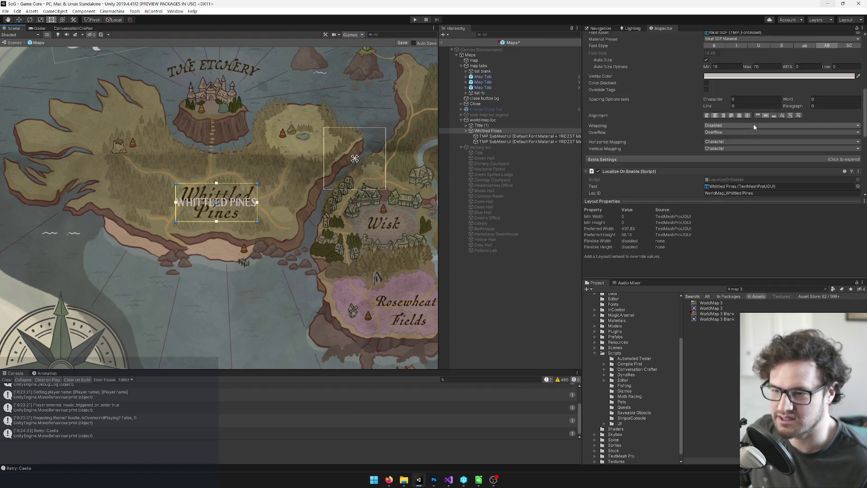
# Enable text wrapping and turn off the uppercase style so the label reads in mixed case.
pyautogui.click(726, 126)
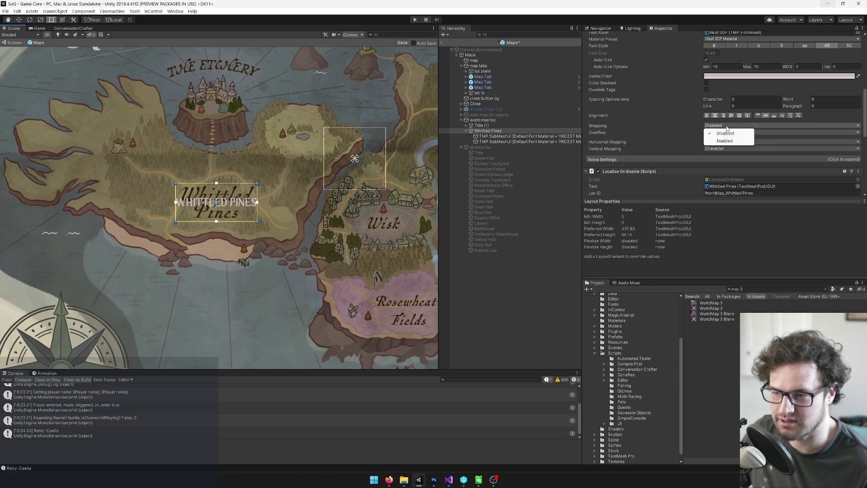
pyautogui.click(724, 141)
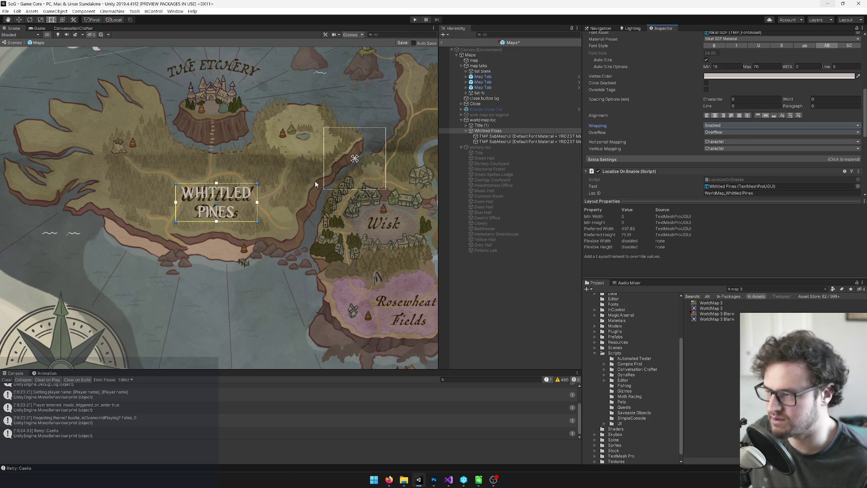
pyautogui.click(827, 46)
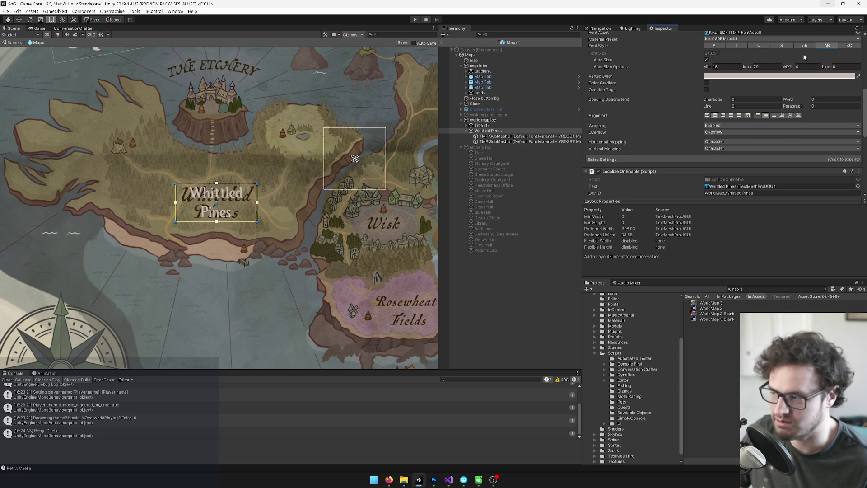
pyautogui.scroll(3, 306, 217)
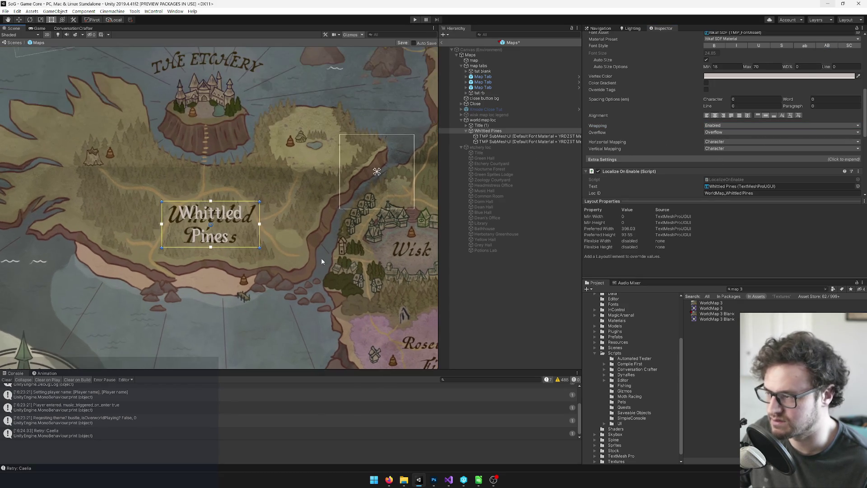
# Pull the two lines of Whittled Pines closer with a negative line spacing.
pyautogui.scroll(3, 675, 112)
pyautogui.scroll(2, 260, 245)
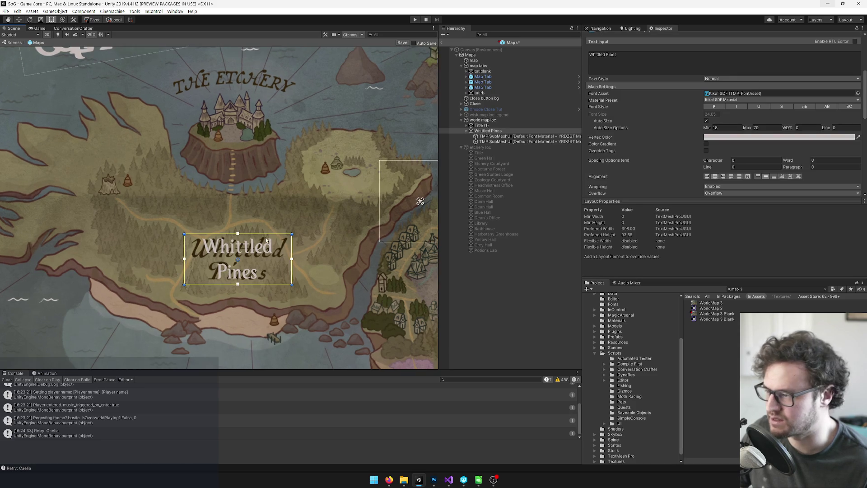
pyautogui.scroll(1, 261, 240)
pyautogui.scroll(2, 290, 231)
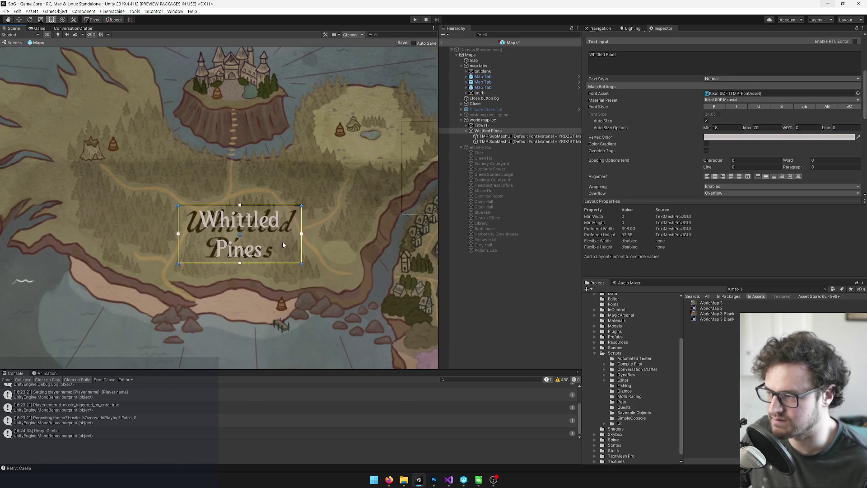
pyautogui.scroll(1, 293, 262)
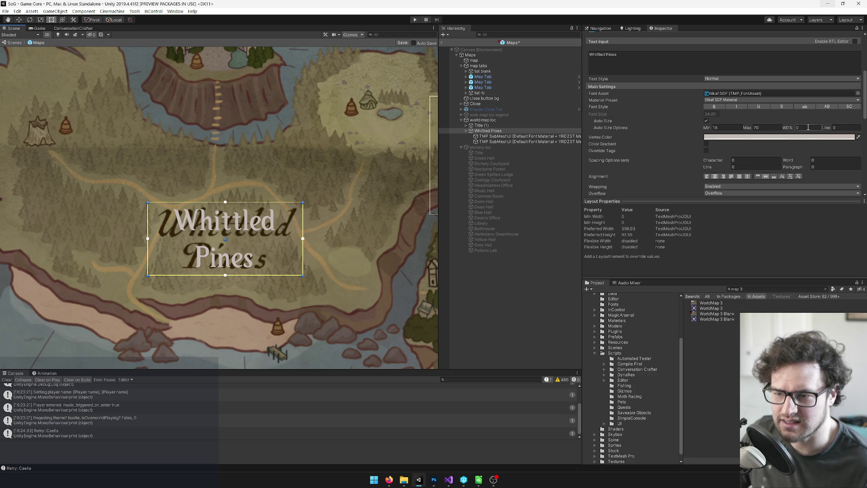
pyautogui.moveTo(831, 129)
pyautogui.mouseDown()
pyautogui.moveTo(481, 143)
pyautogui.moveTo(575, 144)
pyautogui.moveTo(567, 145)
pyautogui.mouseUp()
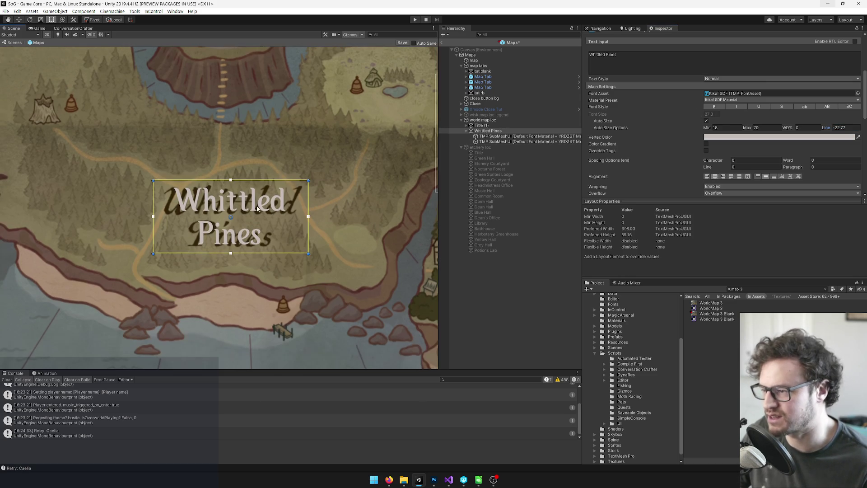
pyautogui.scroll(3, 271, 162)
pyautogui.moveTo(289, 173); pyautogui.dragTo(291, 156)
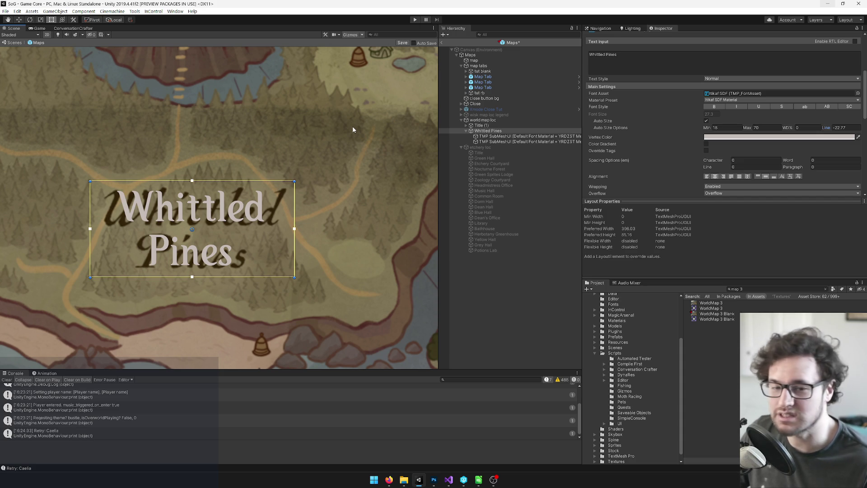
pyautogui.scroll(2, 336, 128)
pyautogui.moveTo(329, 161)
pyautogui.mouseDown()
pyautogui.moveTo(269, 152)
pyautogui.moveTo(290, 144)
pyautogui.mouseUp()
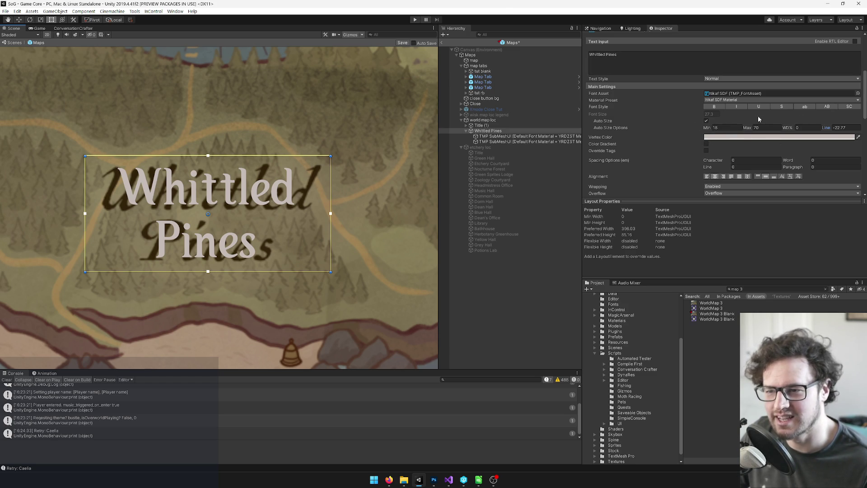
pyautogui.scroll(-3, 759, 113)
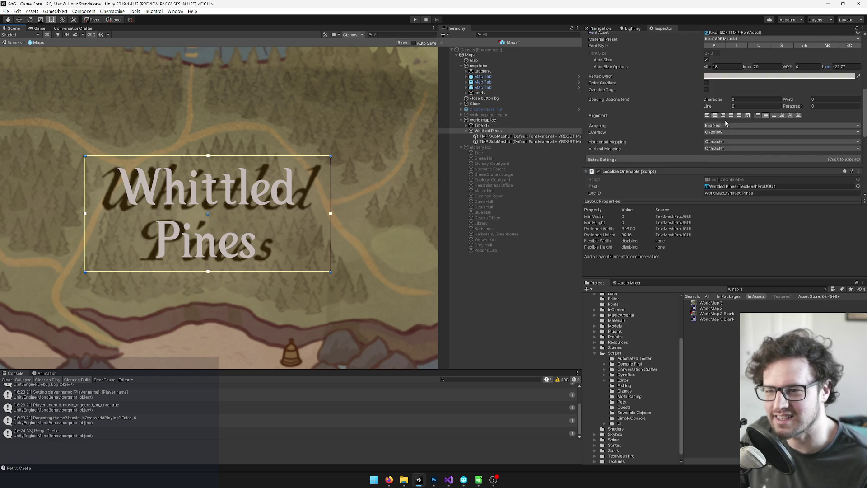
pyautogui.scroll(3, 785, 120)
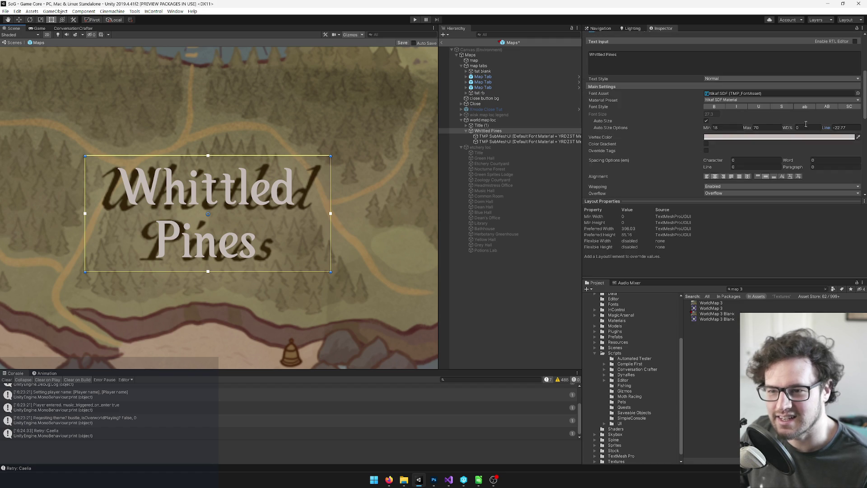
pyautogui.scroll(-3, 742, 132)
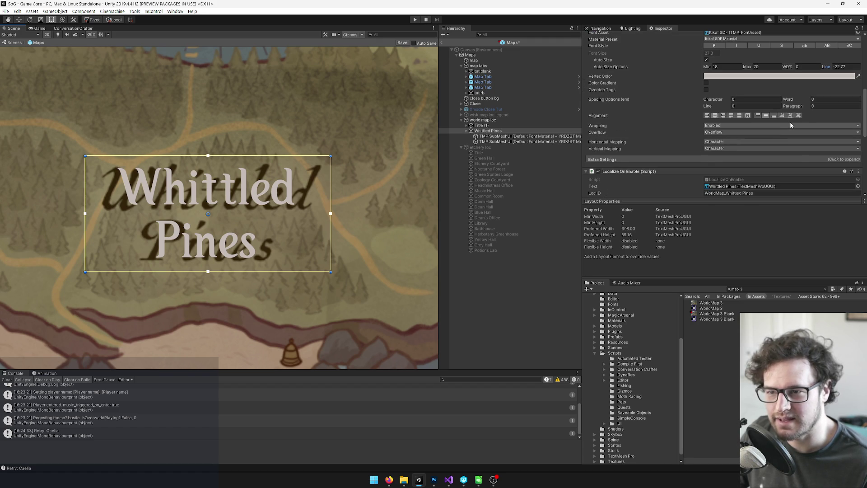
pyautogui.scroll(3, 789, 125)
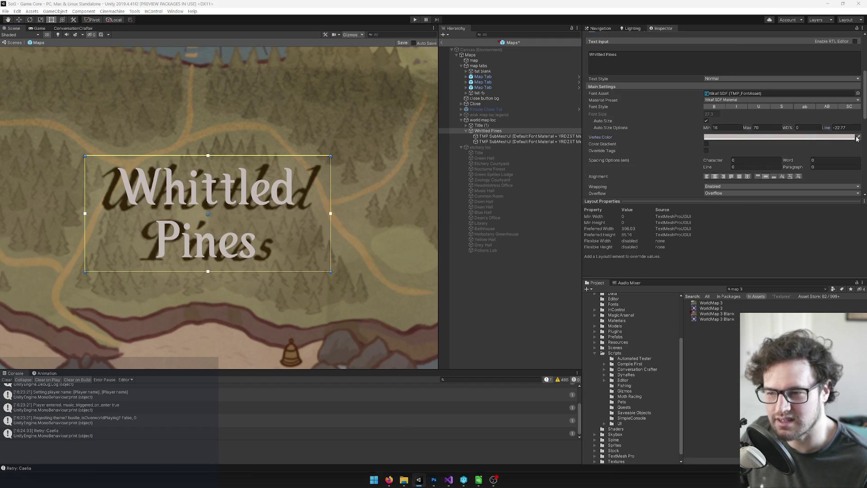
# Eyedrop a dark brown text colour from the map and make the label box taller.
pyautogui.click(858, 136)
pyautogui.click(314, 179)
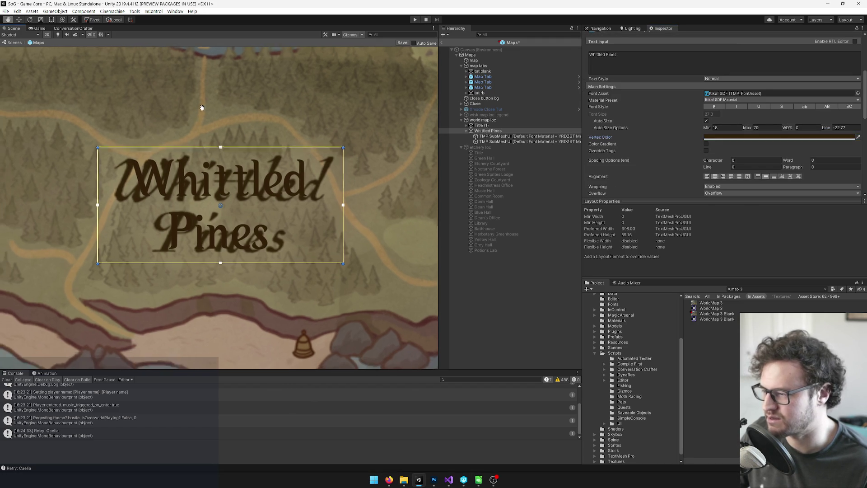
pyautogui.moveTo(275, 145); pyautogui.dragTo(275, 135)
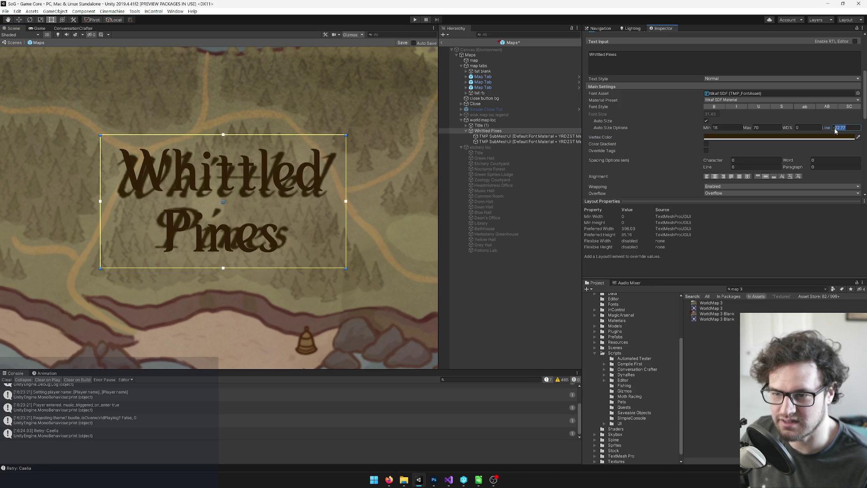
pyautogui.write('20')
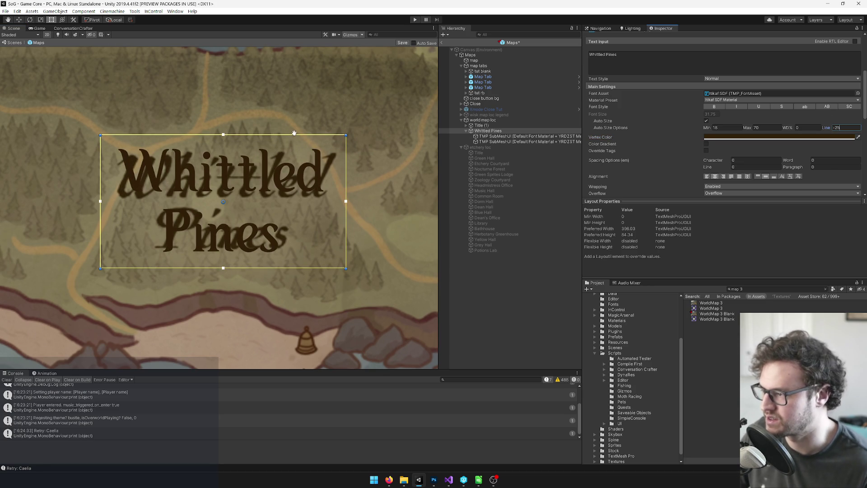
# Set the label's Auto Size Max to 30 and duplicate the Whittled Pines label.
pyautogui.scroll(-6, 294, 134)
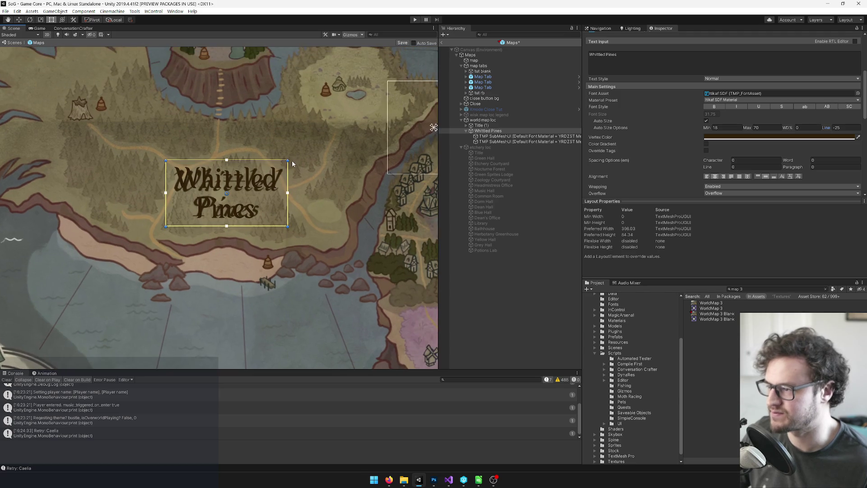
pyautogui.scroll(-2, 320, 161)
pyautogui.moveTo(321, 161); pyautogui.dragTo(279, 164)
pyautogui.scroll(3, 278, 164)
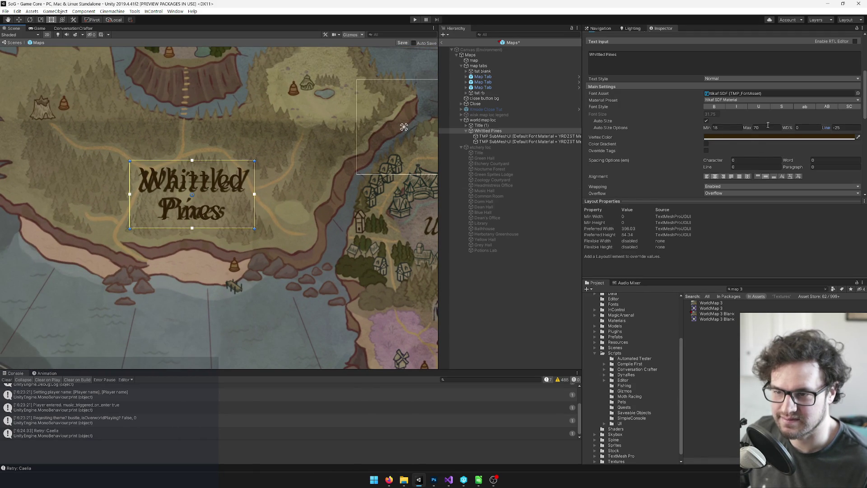
pyautogui.write('30')
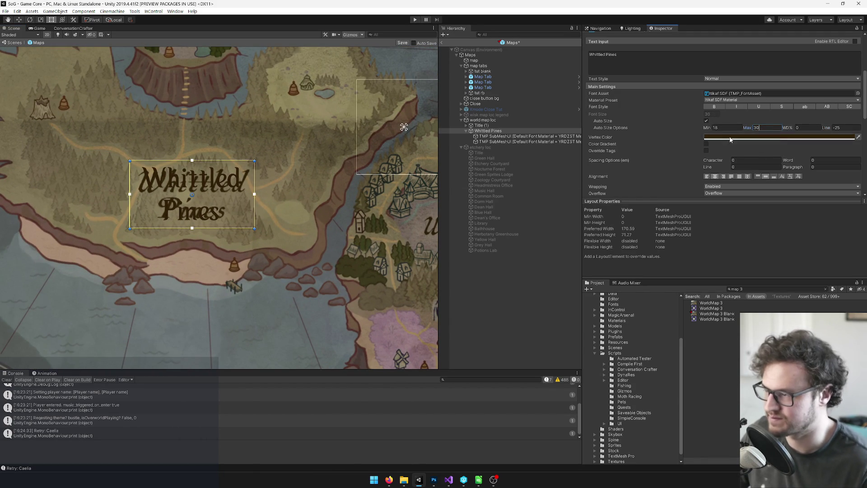
pyautogui.moveTo(239, 151)
pyautogui.mouseDown()
pyautogui.moveTo(289, 130)
pyautogui.moveTo(282, 128)
pyautogui.mouseUp()
pyautogui.scroll(1, 289, 130)
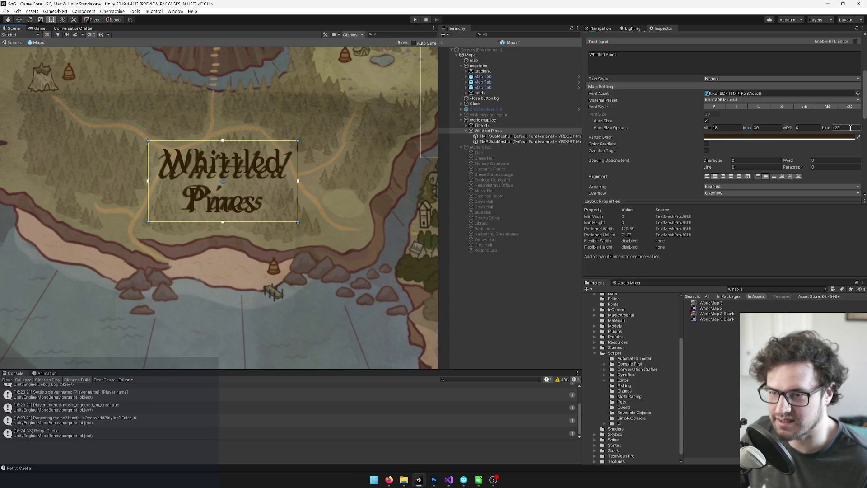
pyautogui.scroll(-5, 329, 196)
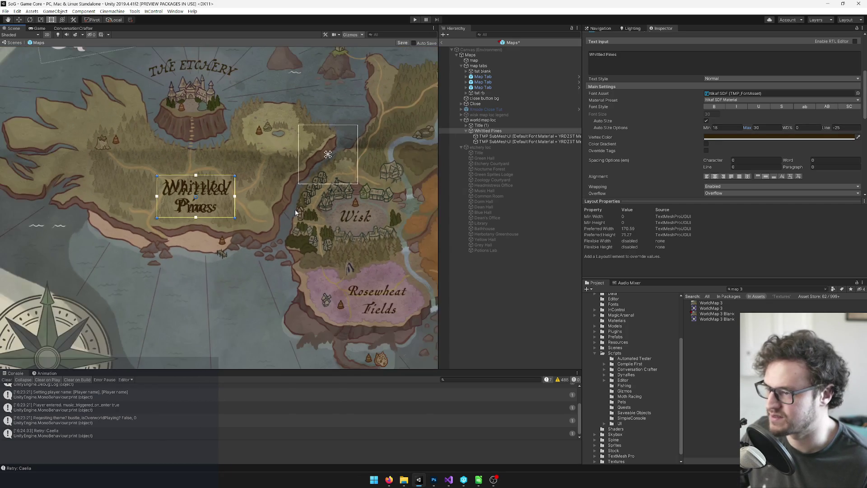
pyautogui.moveTo(292, 209); pyautogui.dragTo(226, 201)
pyautogui.scroll(1, 150, 195)
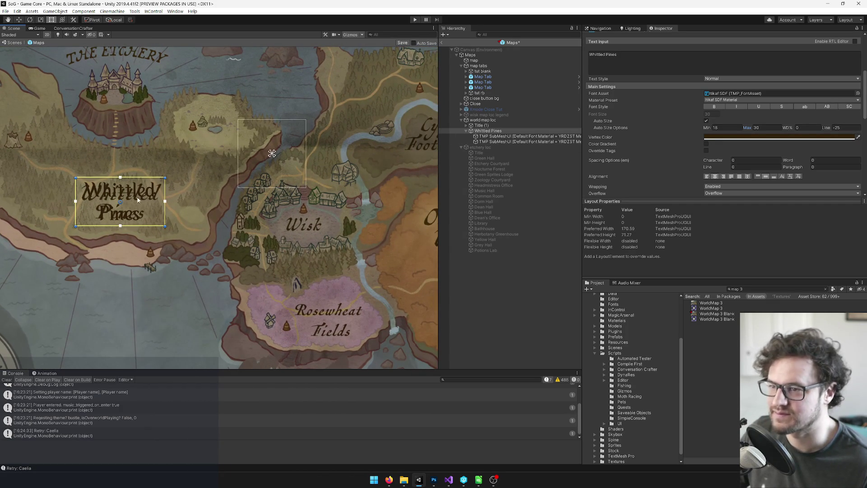
pyautogui.hotkey('ctrl', 'd')
# Place the label copy over Wisk, shorten its box to one line, and make it read Wisk.
pyautogui.moveTo(134, 213)
pyautogui.mouseDown()
pyautogui.moveTo(267, 213)
pyautogui.moveTo(321, 234)
pyautogui.mouseUp()
pyautogui.moveTo(315, 199); pyautogui.dragTo(317, 211)
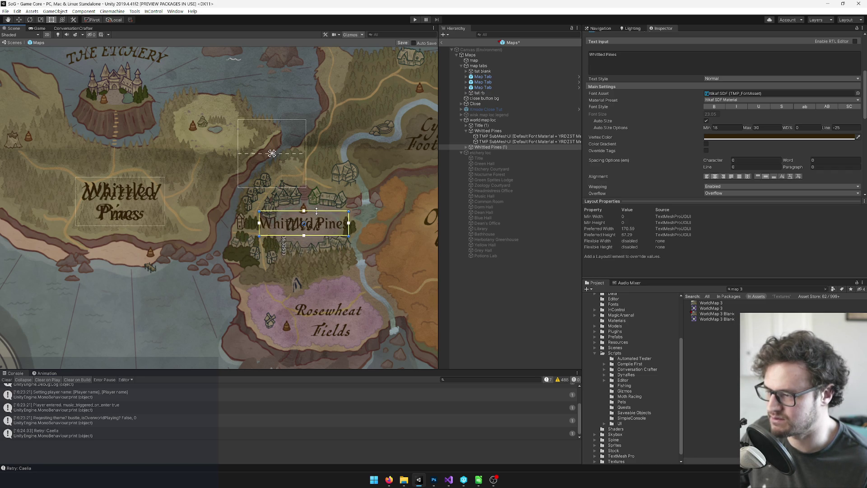
pyautogui.click(626, 59)
pyautogui.write('Wisk')
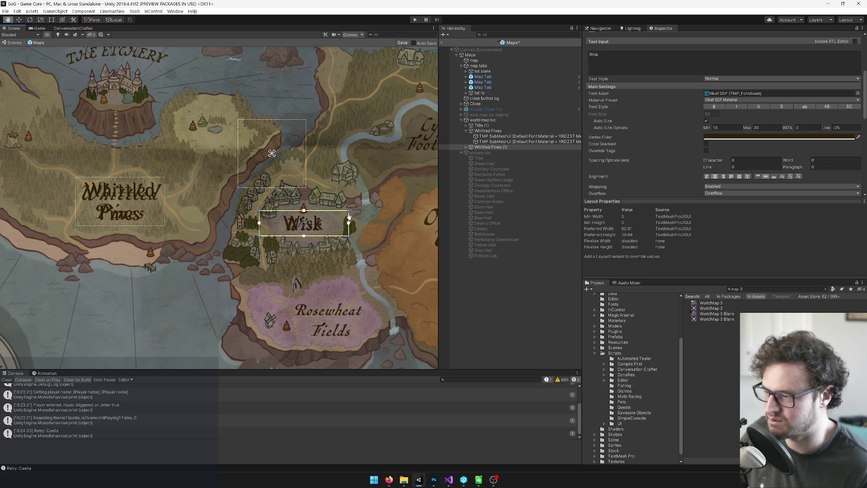
# Rename the copied object to Wisk and reselect the Whittled Pines label.
pyautogui.moveTo(349, 217); pyautogui.dragTo(343, 217)
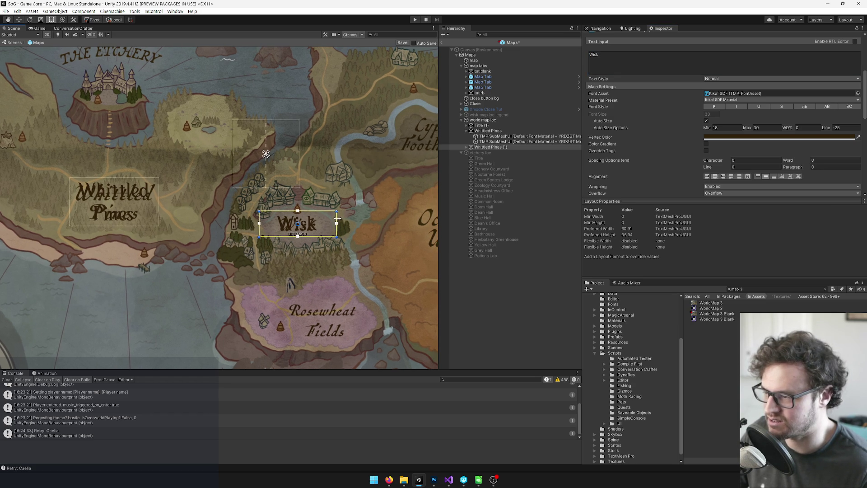
pyautogui.moveTo(363, 191); pyautogui.dragTo(336, 166)
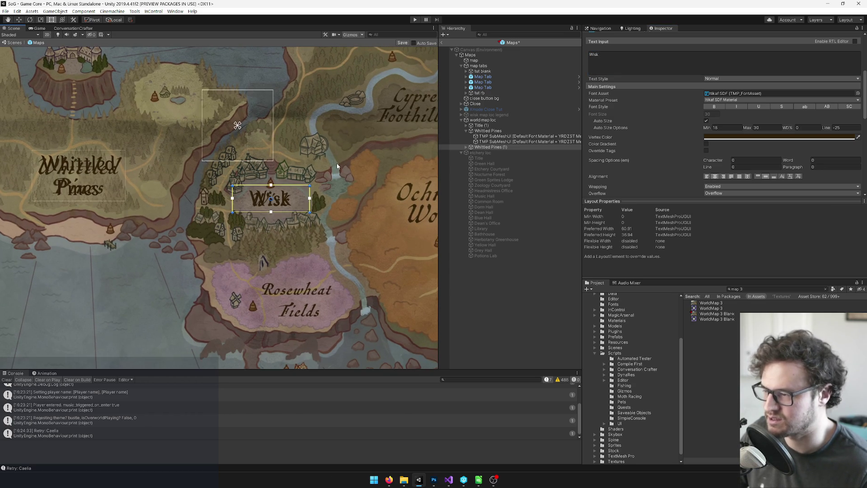
pyautogui.scroll(5, 649, 94)
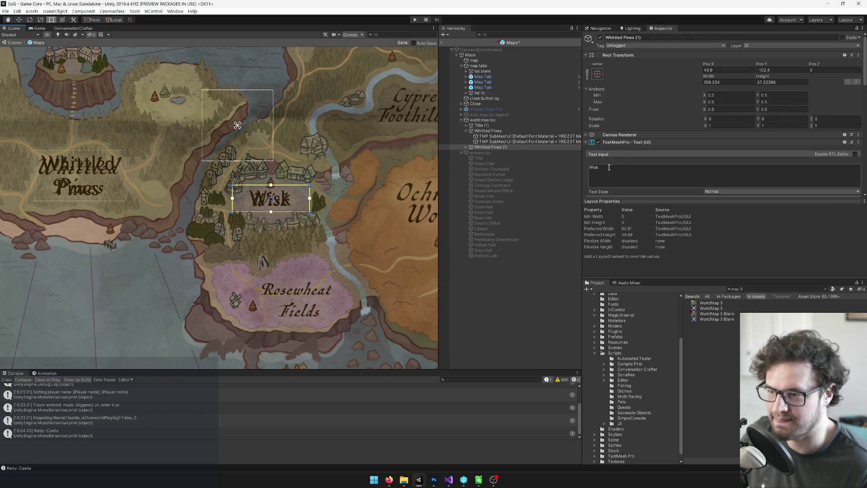
pyautogui.hotkey('ctrl', 'c')
pyautogui.click(632, 37)
pyautogui.hotkey('ctrl', 'v')
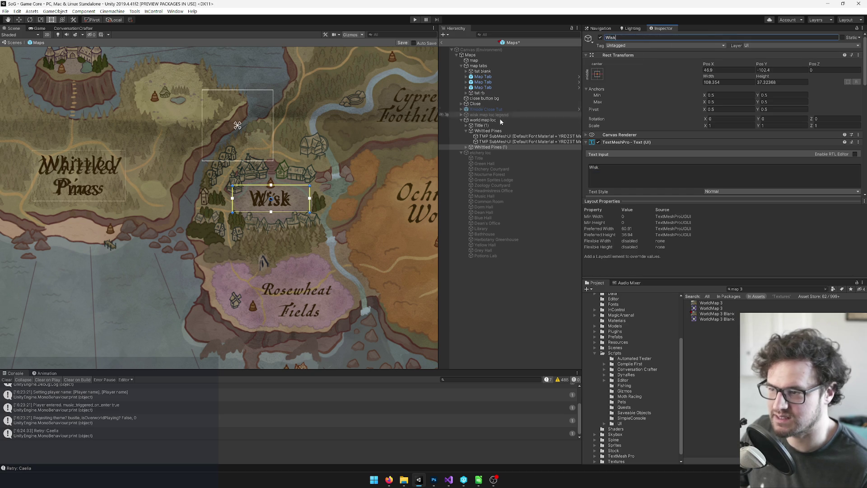
pyautogui.scroll(-10, 749, 124)
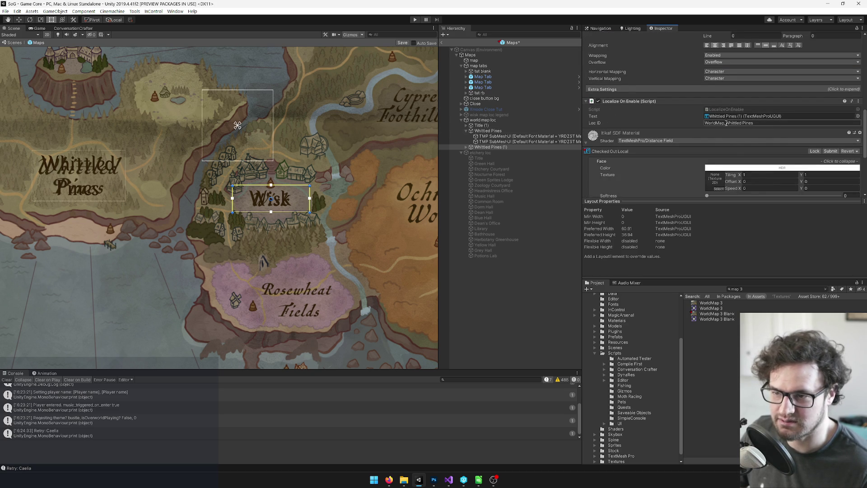
pyautogui.moveTo(324, 190); pyautogui.dragTo(314, 151)
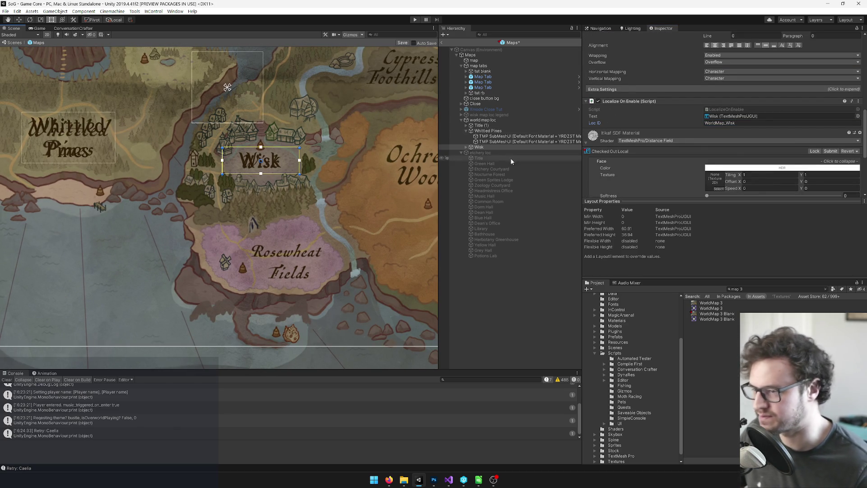
pyautogui.click(75, 152)
# Duplicate the Whittled Pines label and place the copy over Rosewheat Fields with a shorter box.
pyautogui.hotkey('ctrl', 'd')
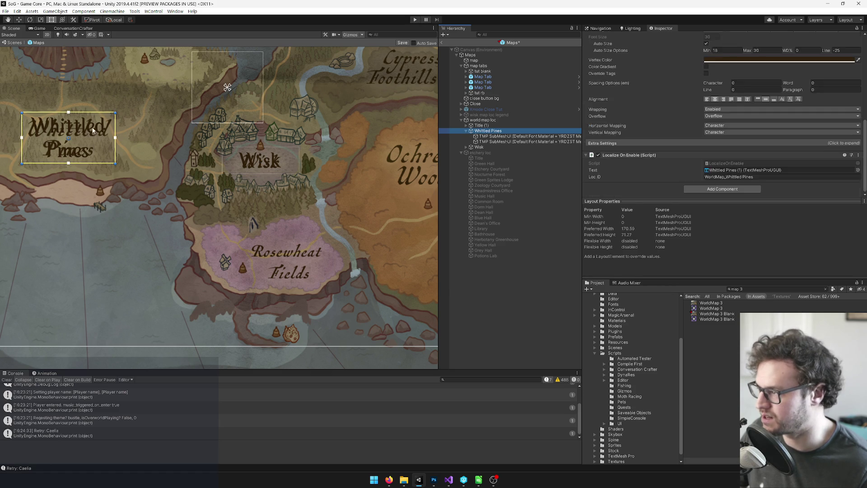
pyautogui.moveTo(92, 131); pyautogui.dragTo(318, 261)
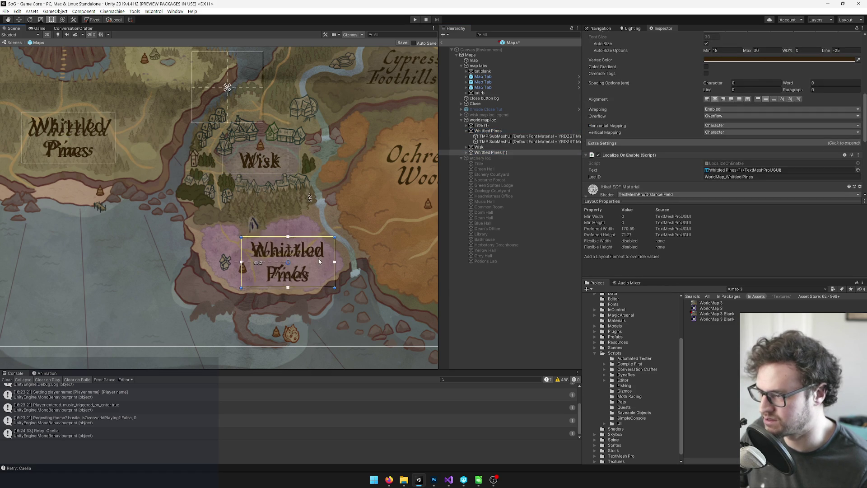
pyautogui.scroll(3, 318, 259)
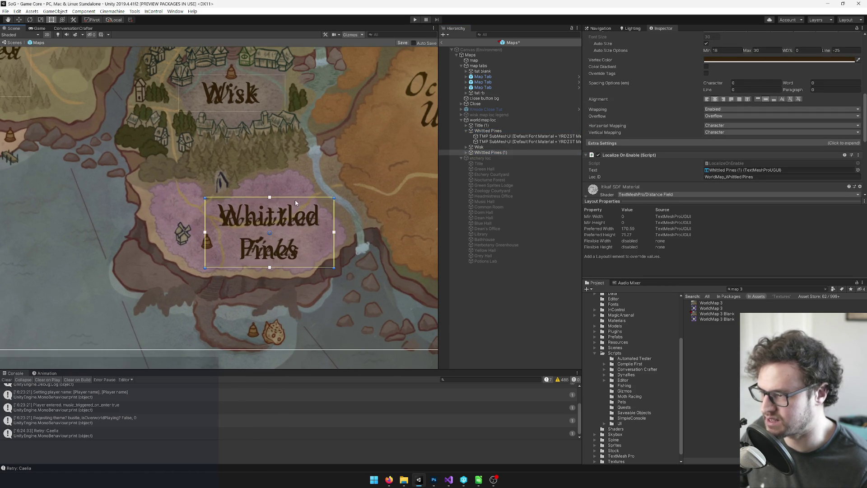
pyautogui.moveTo(295, 198)
pyautogui.mouseDown()
pyautogui.moveTo(301, 234)
pyautogui.moveTo(298, 208)
pyautogui.mouseUp()
# Set the copy's text to Rosewheat Fields and its Loc ID to WorldMap_Rosewheat Fields.
pyautogui.scroll(2, 284, 216)
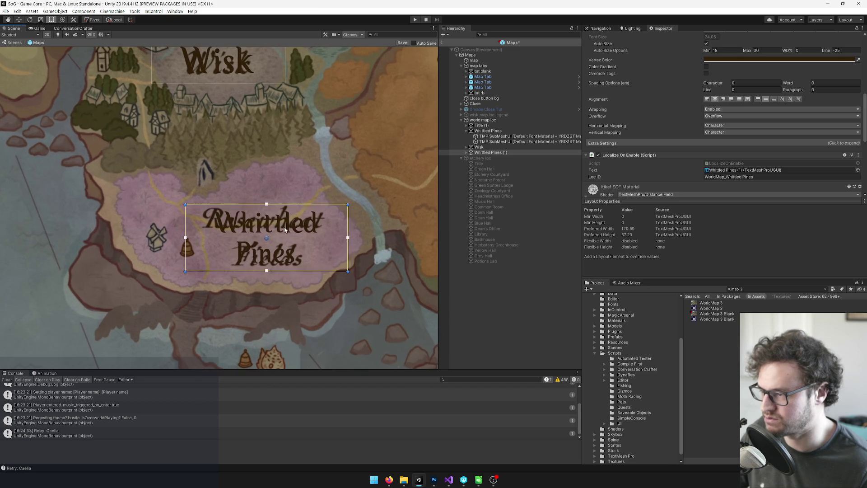
pyautogui.scroll(10, 668, 158)
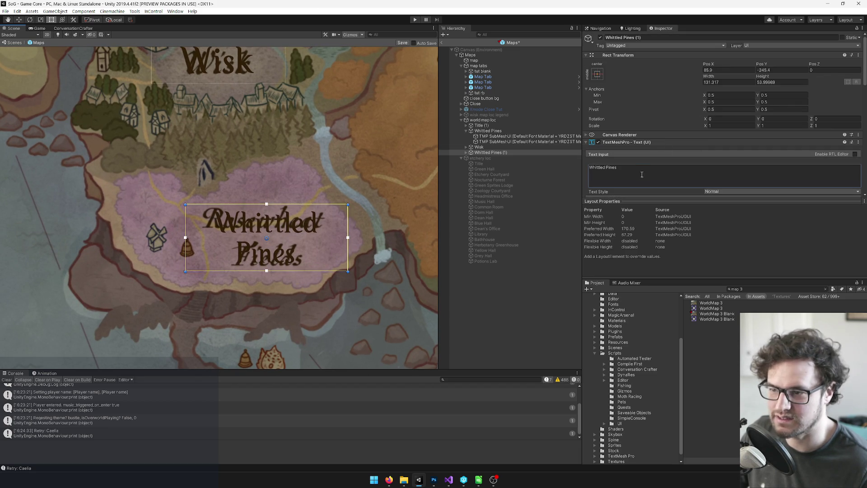
pyautogui.write('Rose')
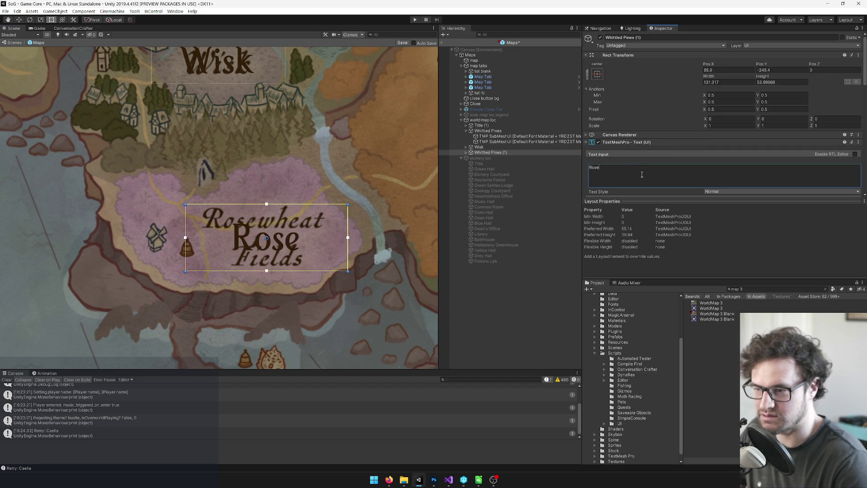
pyautogui.write('whea')
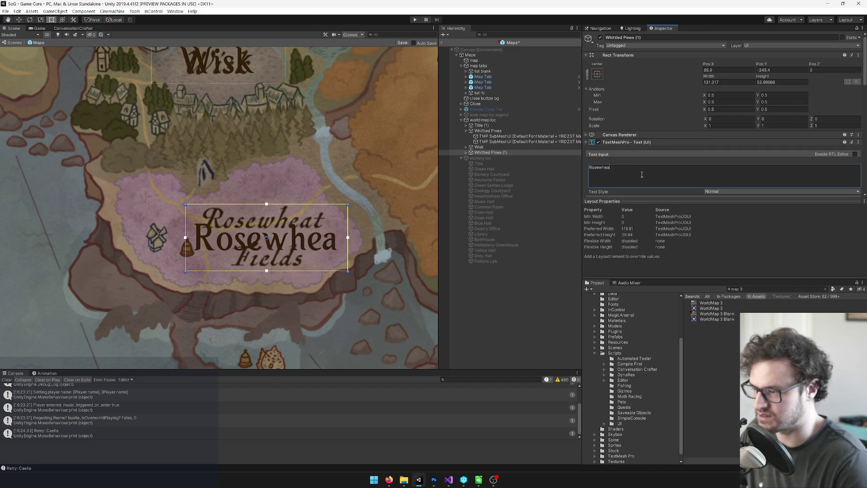
pyautogui.write('t Fi')
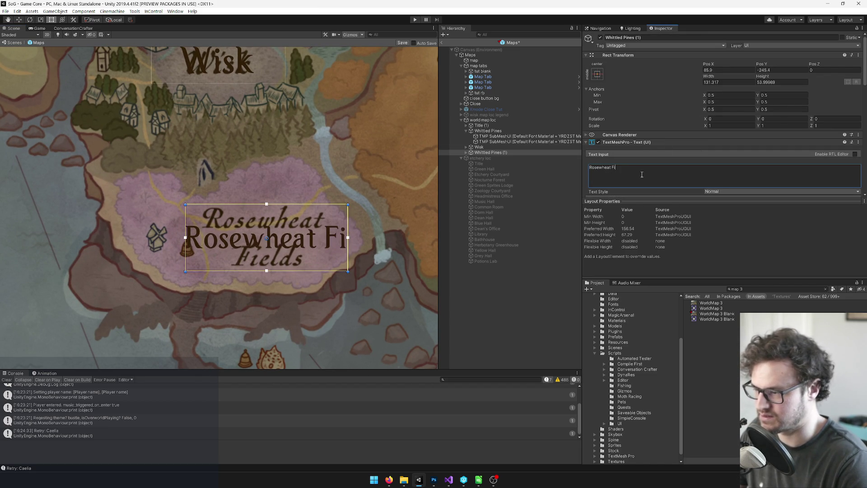
pyautogui.write('elds')
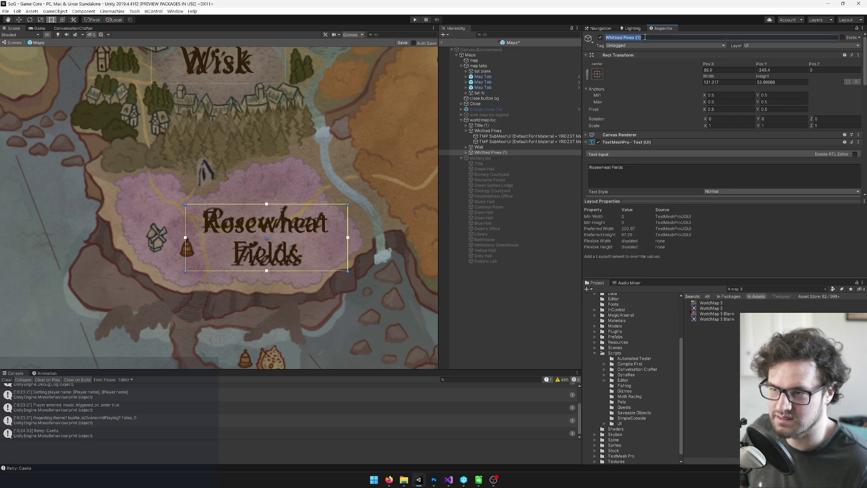
pyautogui.scroll(-5, 718, 116)
pyautogui.scroll(3, 717, 116)
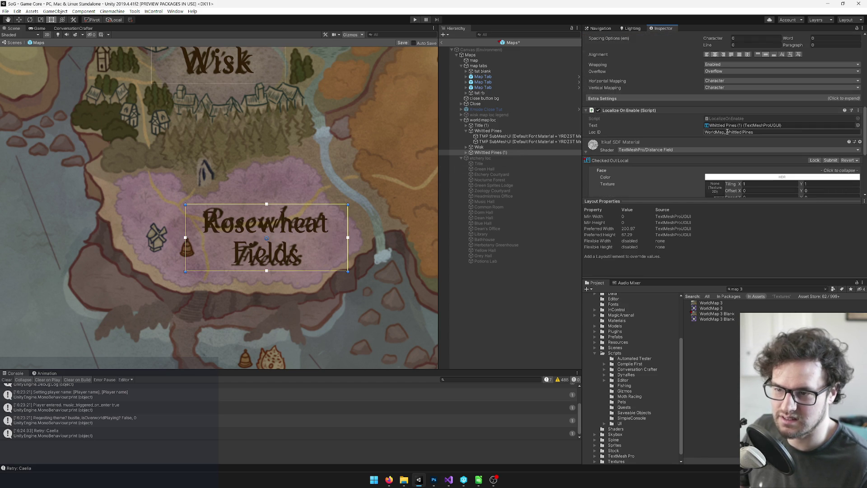
pyautogui.click(512, 151)
# Pan the map to Ochre Woods and duplicate the Rosewheat Fields label.
pyautogui.scroll(-2, 282, 169)
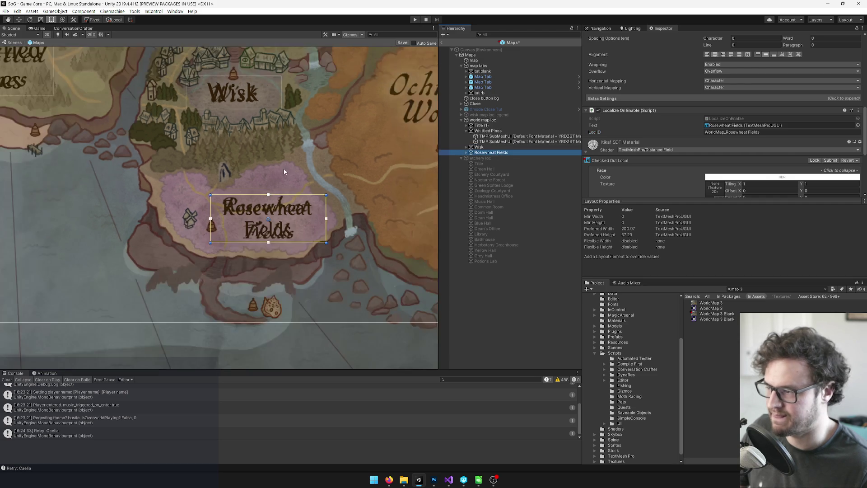
pyautogui.scroll(-2, 282, 173)
pyautogui.moveTo(262, 165); pyautogui.dragTo(227, 185)
pyautogui.hotkey('ctrl', 'd')
# Place the copy over the orange Ochre Woods area and set its text to Ochre Woods.
pyautogui.moveTo(226, 237)
pyautogui.mouseDown()
pyautogui.moveTo(351, 143)
pyautogui.moveTo(317, 150)
pyautogui.mouseUp()
pyautogui.scroll(2, 351, 144)
pyautogui.moveTo(316, 180); pyautogui.dragTo(323, 180)
pyautogui.scroll(5, 707, 106)
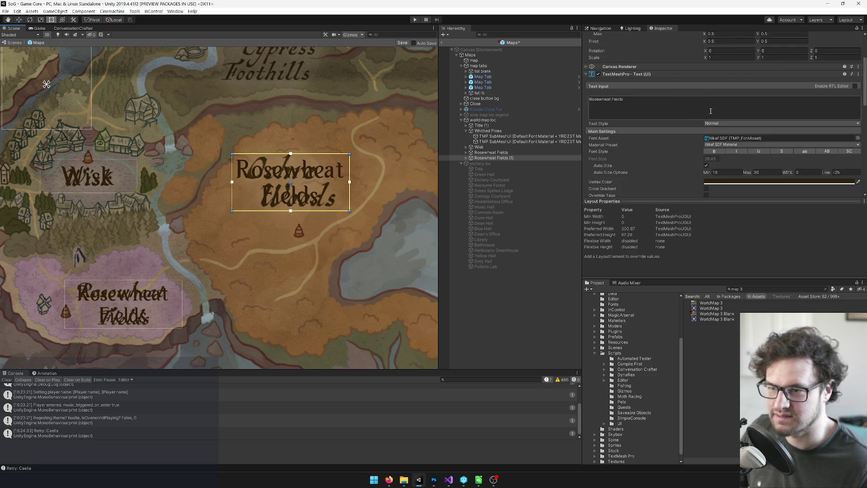
pyautogui.write('O')
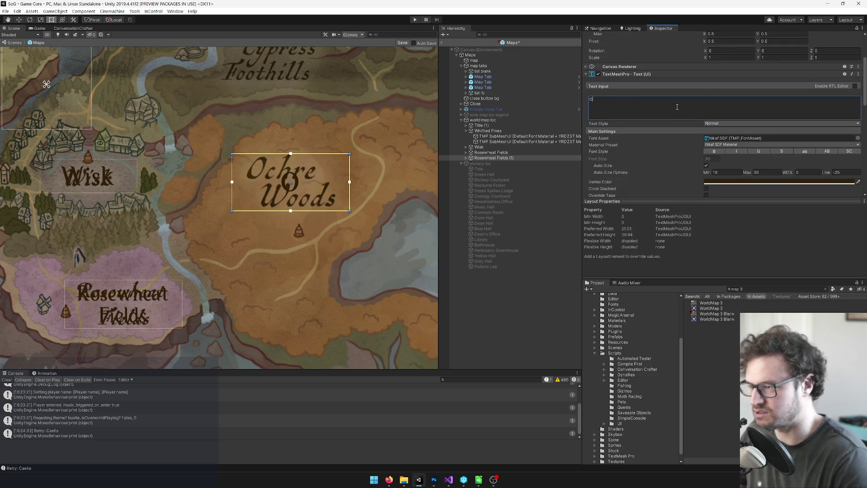
pyautogui.write('chre Woods')
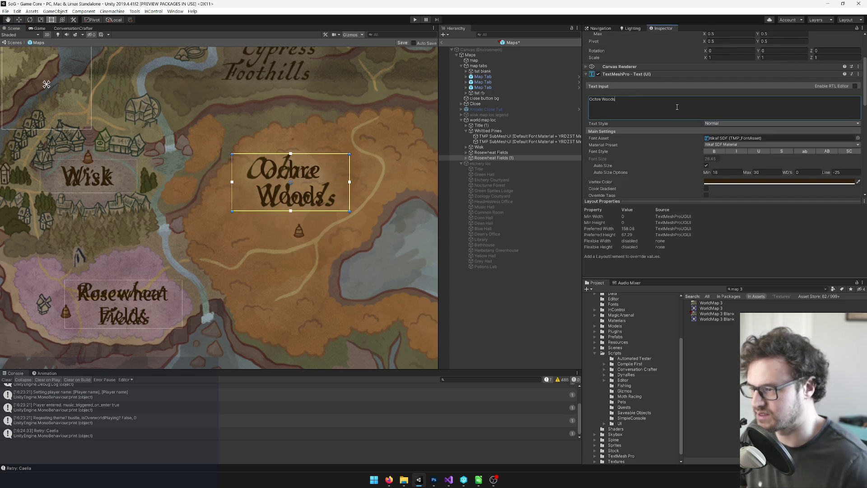
# Change the Loc ID to WorldMap_Ochre Woods and duplicate the Ochre Woods label.
pyautogui.moveTo(305, 87); pyautogui.dragTo(282, 124)
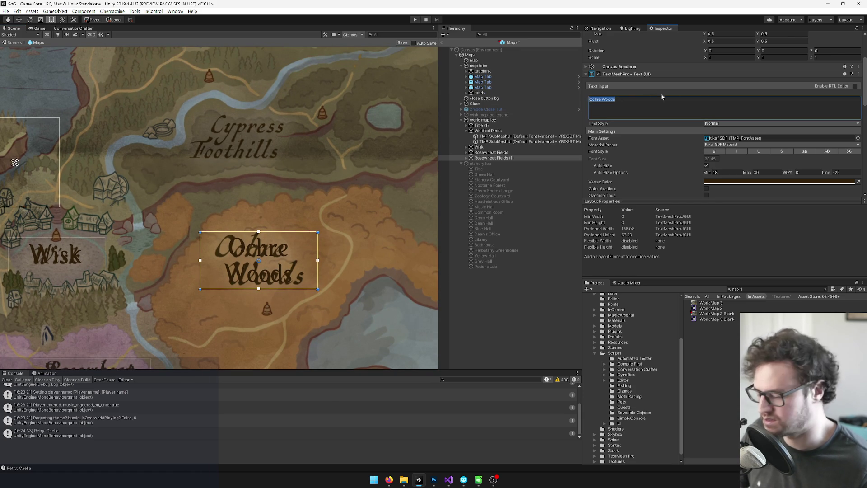
pyautogui.scroll(-5, 650, 93)
pyautogui.scroll(-5, 723, 123)
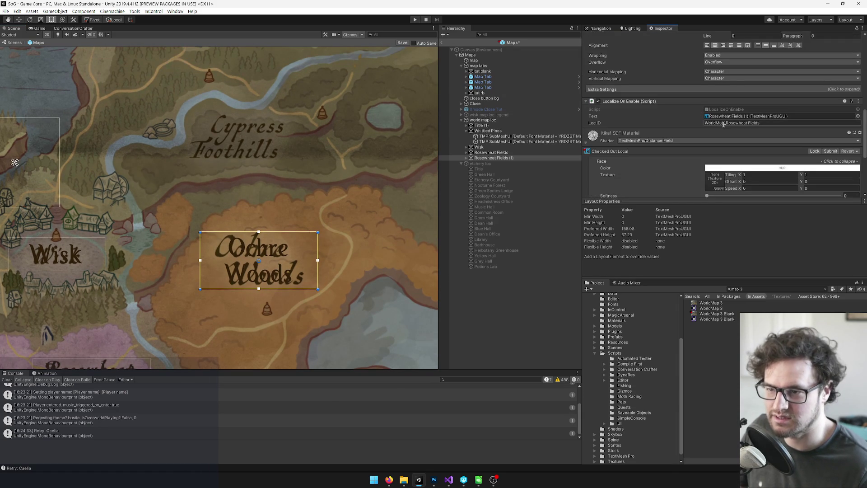
pyautogui.click(766, 123)
pyautogui.hotkey('ctrl', 'shift', 'Left')
pyautogui.hotkey('ctrl', 'shift', 'Left')
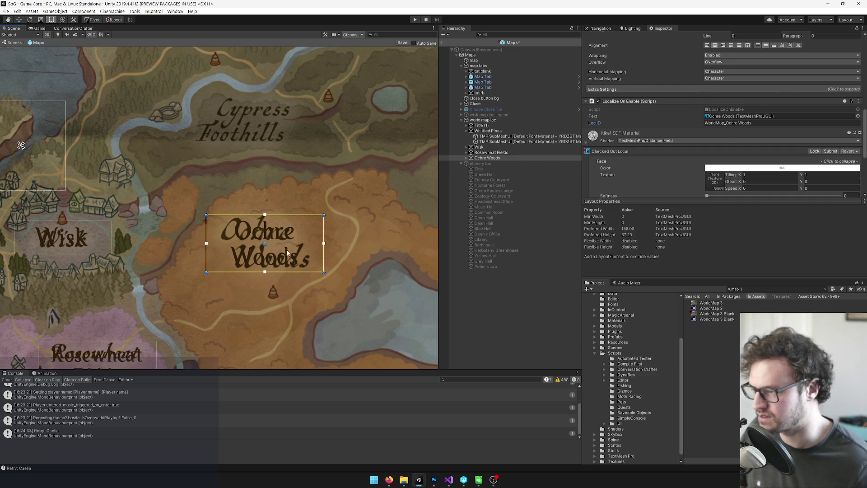
pyautogui.hotkey('ctrl', 'd')
# Move the copy onto the foothills and set its text to Cypress Foothills.
pyautogui.moveTo(283, 258)
pyautogui.mouseDown()
pyautogui.moveTo(276, 138)
pyautogui.moveTo(261, 131)
pyautogui.mouseUp()
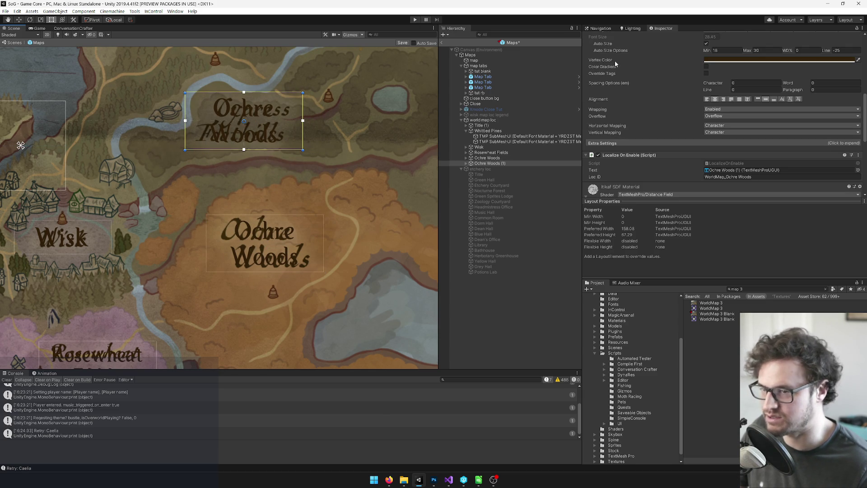
pyautogui.moveTo(328, 140); pyautogui.dragTo(353, 203)
pyautogui.scroll(1, 353, 203)
pyautogui.scroll(10, 624, 169)
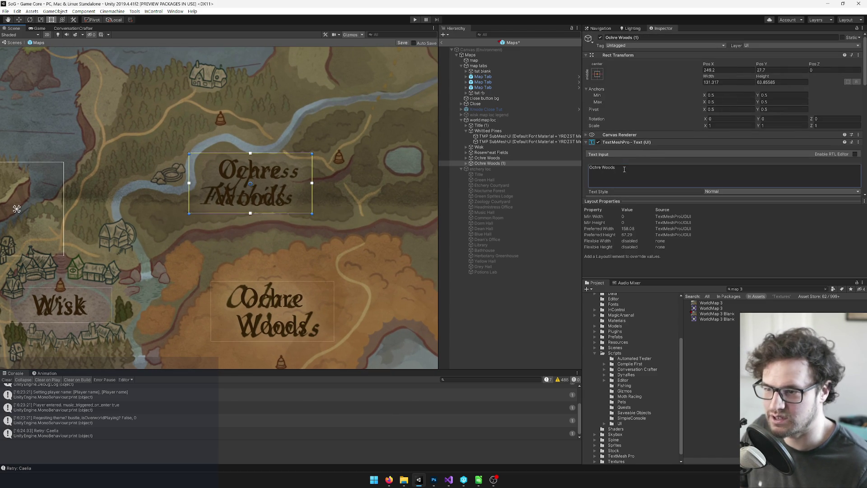
pyautogui.write('Cy')
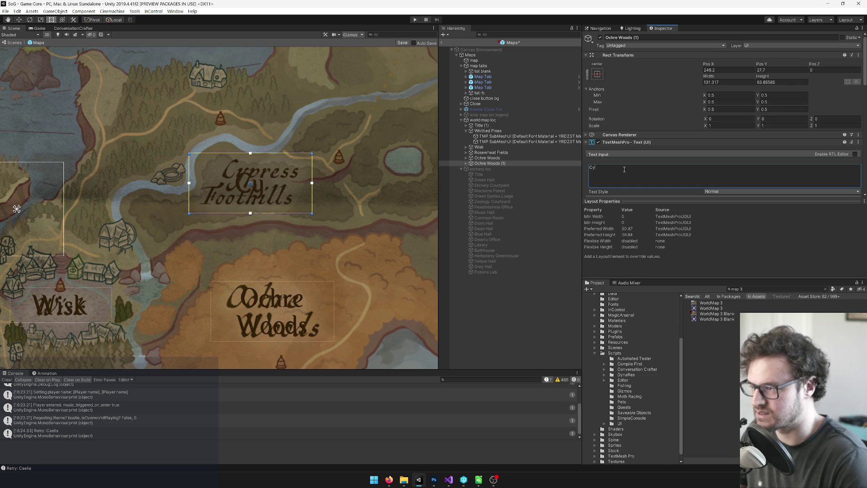
pyautogui.write('press Fot')
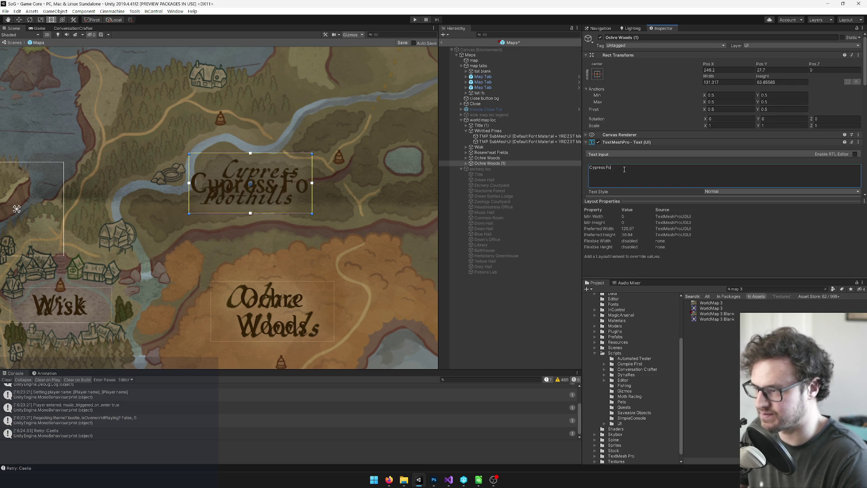
pyautogui.press('BackSpace')
pyautogui.write('othil')
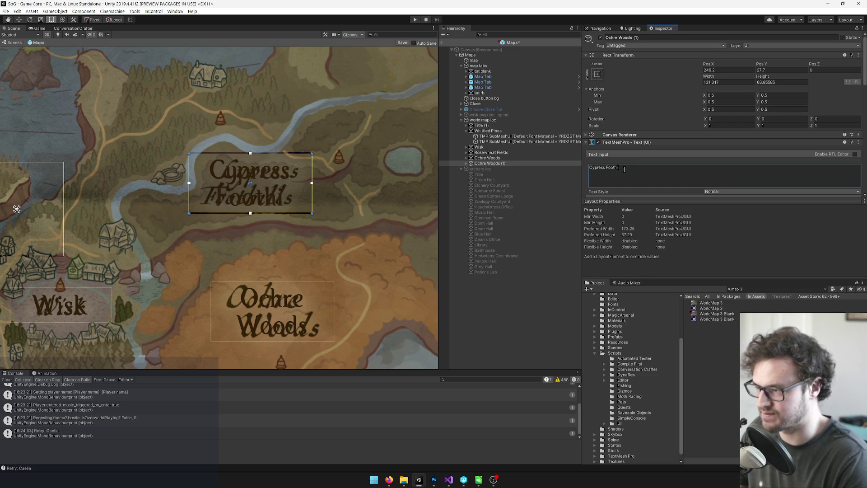
pyautogui.write('ls')
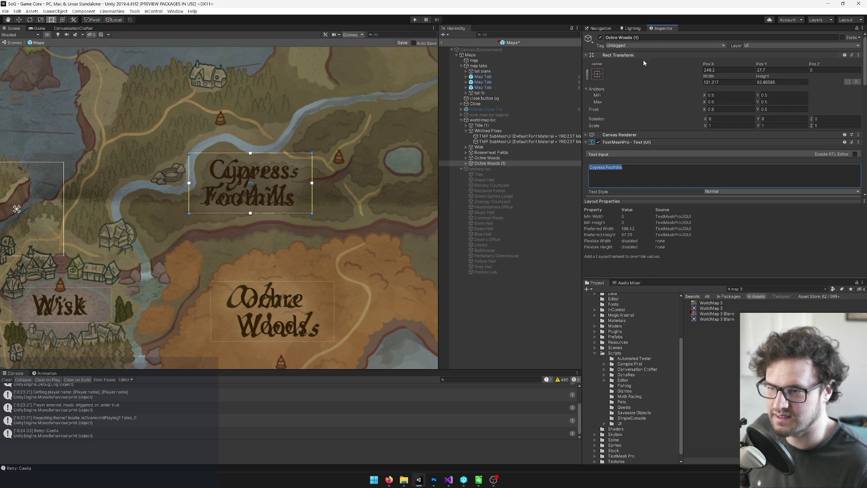
# Narrow the Cypress Foothills label box from both the left and right sides.
pyautogui.scroll(-5, 721, 117)
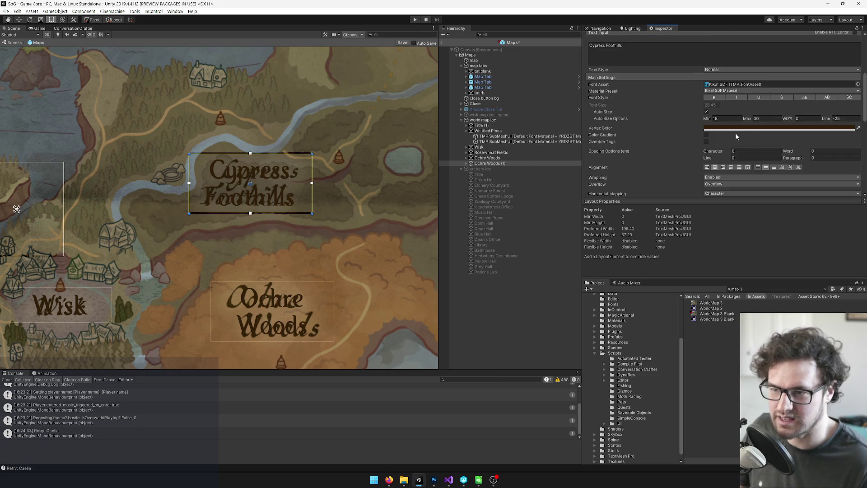
pyautogui.scroll(-4, 721, 116)
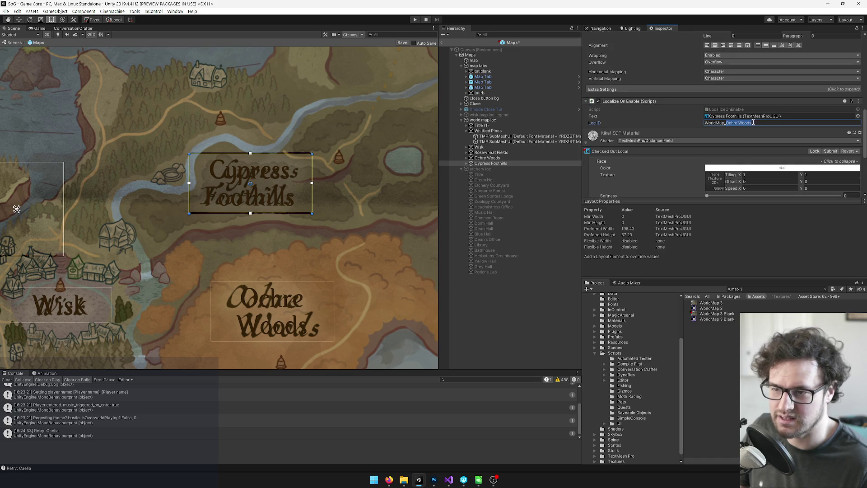
pyautogui.moveTo(347, 89)
pyautogui.mouseDown()
pyautogui.moveTo(234, 161)
pyautogui.moveTo(274, 147)
pyautogui.mouseUp()
pyautogui.scroll(1, 118, 199)
pyautogui.moveTo(156, 185); pyautogui.dragTo(163, 185)
pyautogui.moveTo(296, 192); pyautogui.dragTo(295, 193)
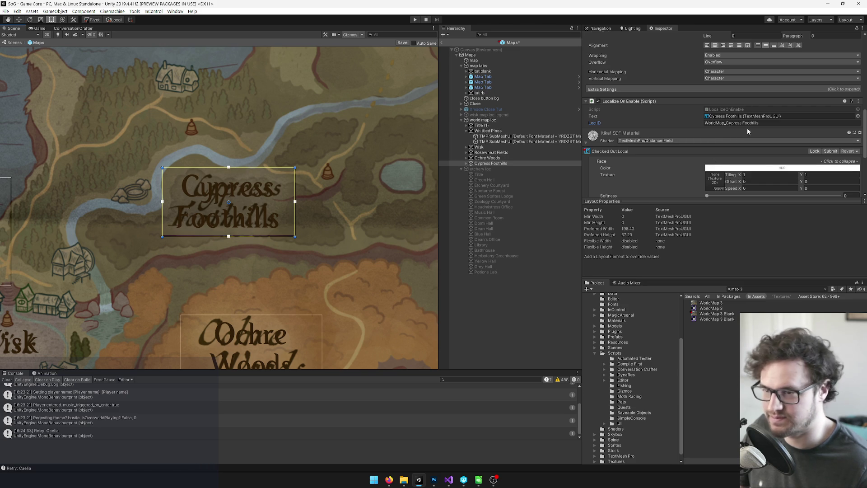
# Zoom out to the whole map and duplicate the Cypress Foothills label.
pyautogui.moveTo(389, 134); pyautogui.dragTo(238, 141)
pyautogui.scroll(-4, 238, 141)
pyautogui.moveTo(180, 109); pyautogui.dragTo(268, 228)
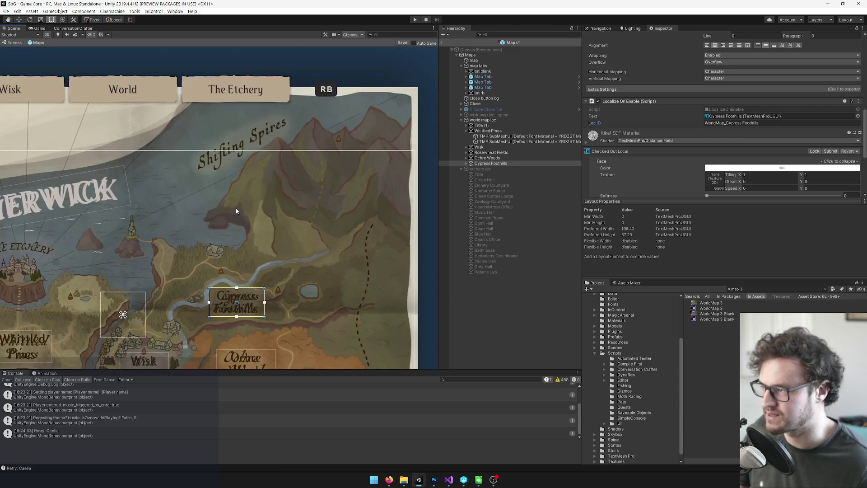
pyautogui.scroll(-1, 268, 228)
pyautogui.hotkey('ctrl', 'd')
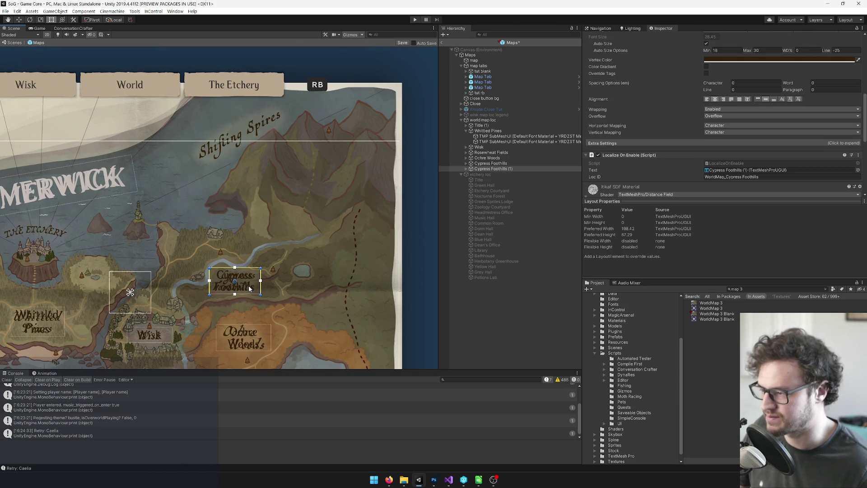
# Move the label copy onto the mountains, change its text wrapping, and set its text to 'Shifting Spires'.
pyautogui.moveTo(249, 288)
pyautogui.mouseDown()
pyautogui.moveTo(262, 223)
pyautogui.moveTo(253, 120)
pyautogui.moveTo(247, 159)
pyautogui.moveTo(248, 150)
pyautogui.moveTo(311, 126)
pyautogui.mouseUp()
pyautogui.scroll(2, 273, 167)
pyautogui.scroll(1, 250, 154)
pyautogui.scroll(-3, 725, 125)
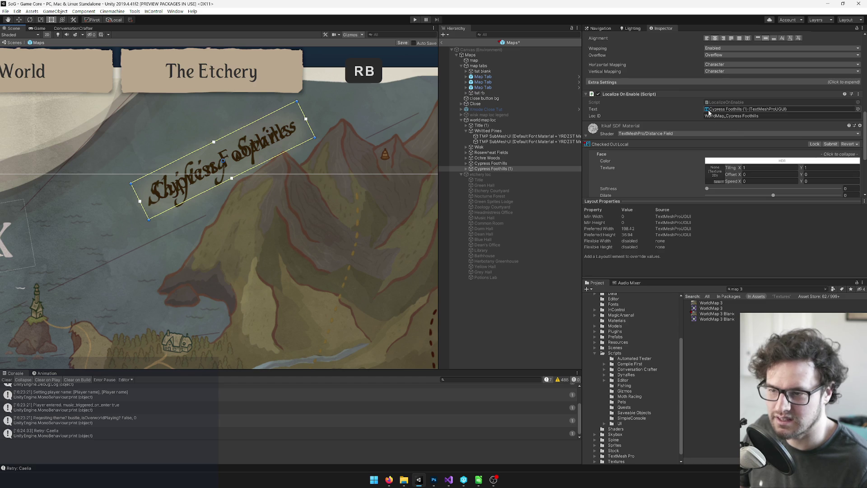
pyautogui.scroll(-3, 743, 124)
pyautogui.scroll(5, 755, 130)
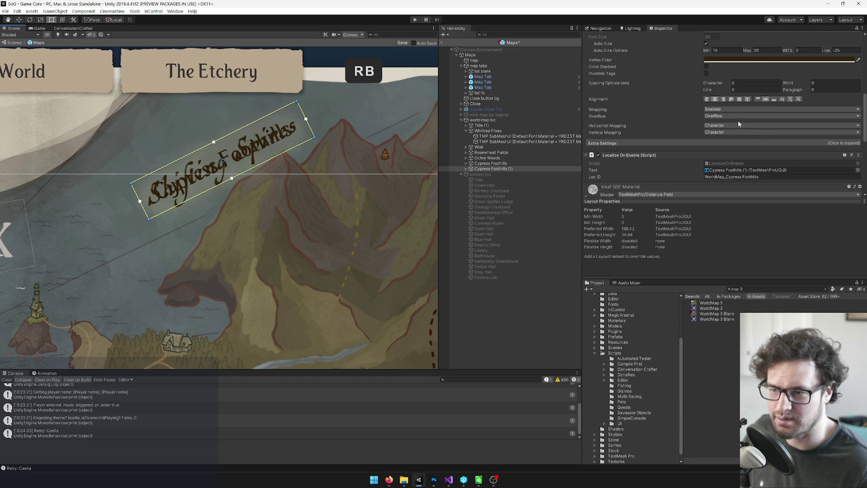
pyautogui.click(720, 110)
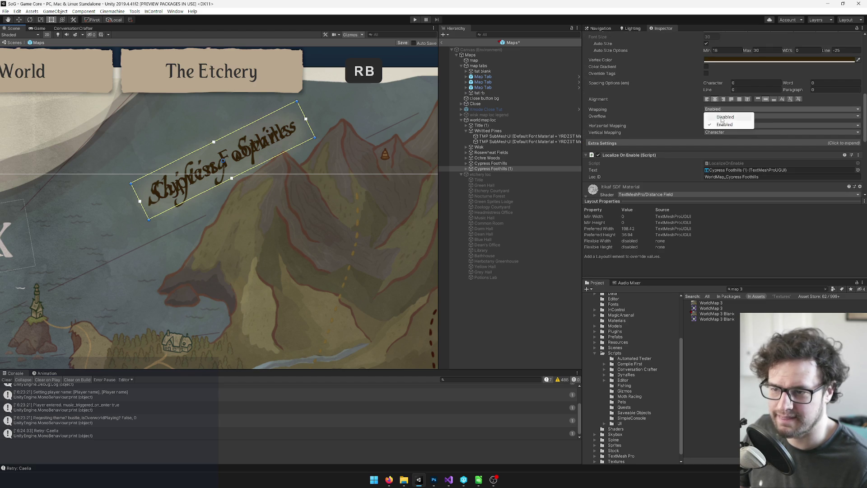
pyautogui.click(721, 118)
pyautogui.scroll(3, 659, 104)
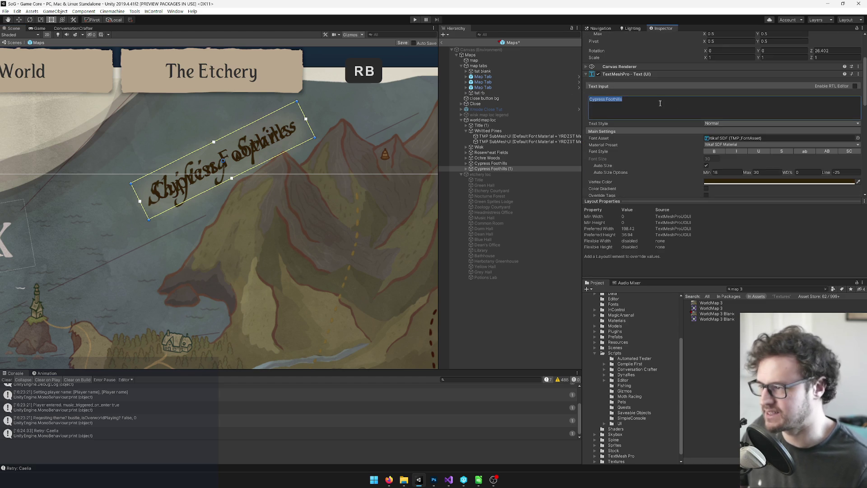
pyautogui.write('Shifting Spires')
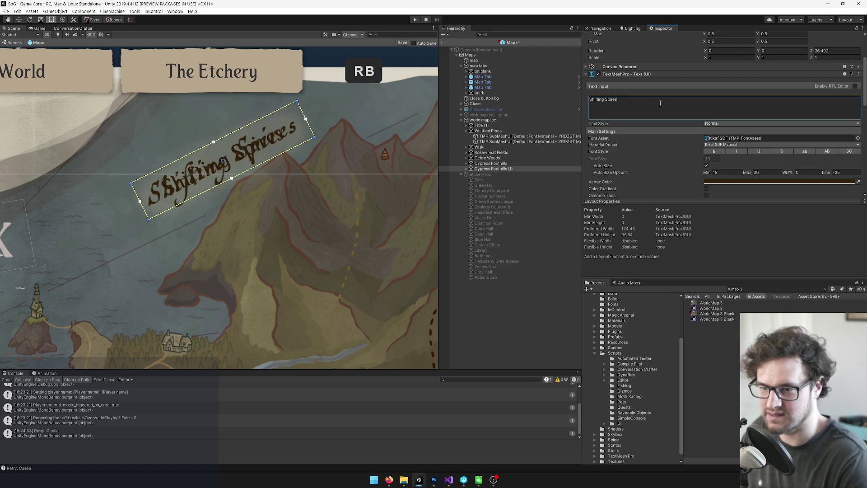
# Enlarge the Shifting Spires label's box downward and pan to show the lower map.
pyautogui.scroll(2, 309, 158)
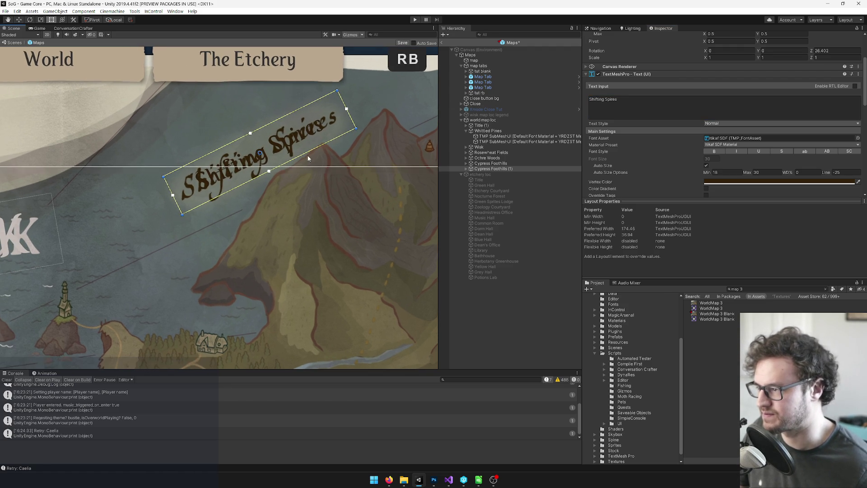
pyautogui.scroll(-1, 352, 128)
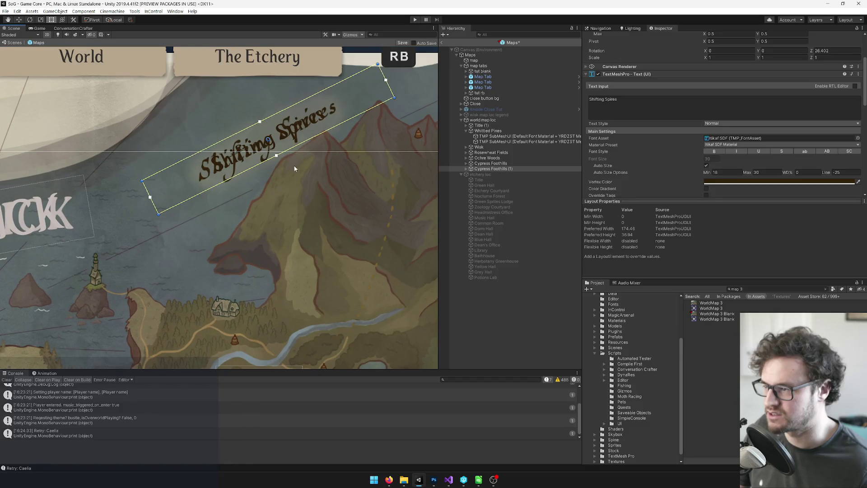
pyautogui.moveTo(294, 145); pyautogui.dragTo(298, 148)
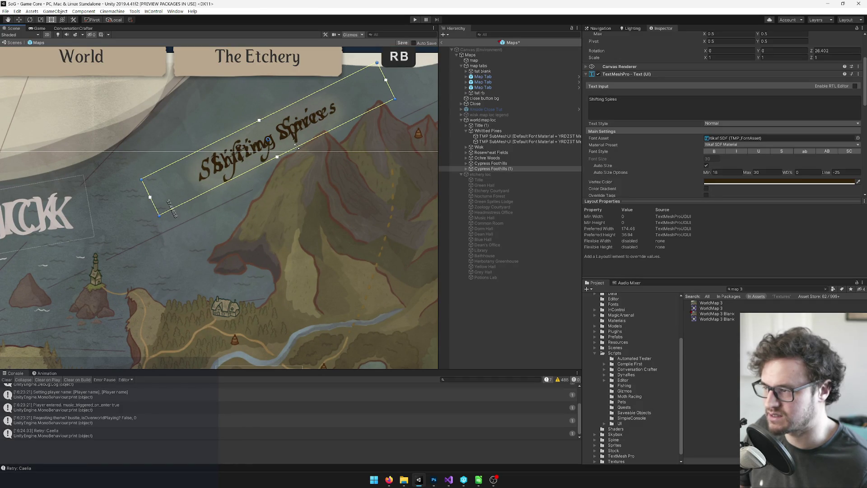
pyautogui.scroll(-5, 311, 153)
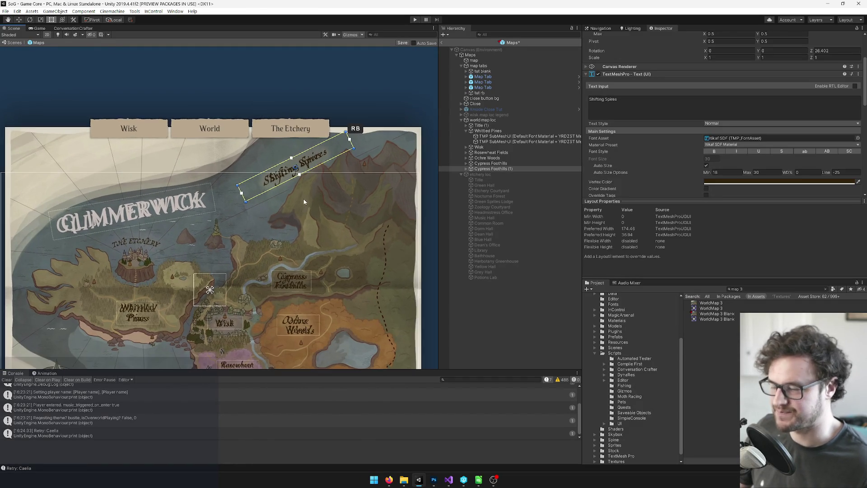
pyautogui.moveTo(357, 174)
pyautogui.mouseDown()
pyautogui.moveTo(341, 108)
pyautogui.moveTo(362, 101)
pyautogui.mouseUp()
pyautogui.moveTo(235, 180); pyautogui.dragTo(271, 244)
# Duplicate the Shifting Spires label and move the copy down-left under GLIMMERWICK.
pyautogui.scroll(2, 253, 221)
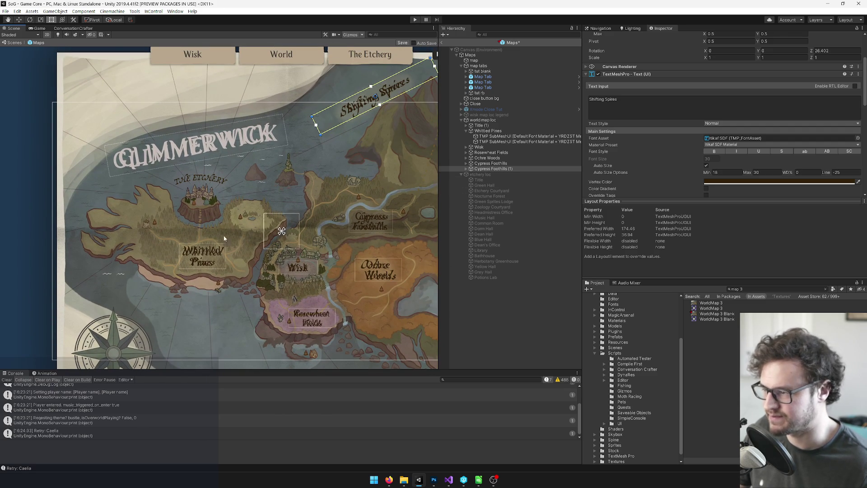
pyautogui.hotkey('ctrl', 'd')
pyautogui.moveTo(402, 87)
pyautogui.mouseDown()
pyautogui.moveTo(382, 112)
pyautogui.moveTo(231, 169)
pyautogui.mouseUp()
# Set the copied label's Rotation Z to 0 so it lies flat.
pyautogui.moveTo(260, 137); pyautogui.dragTo(263, 146)
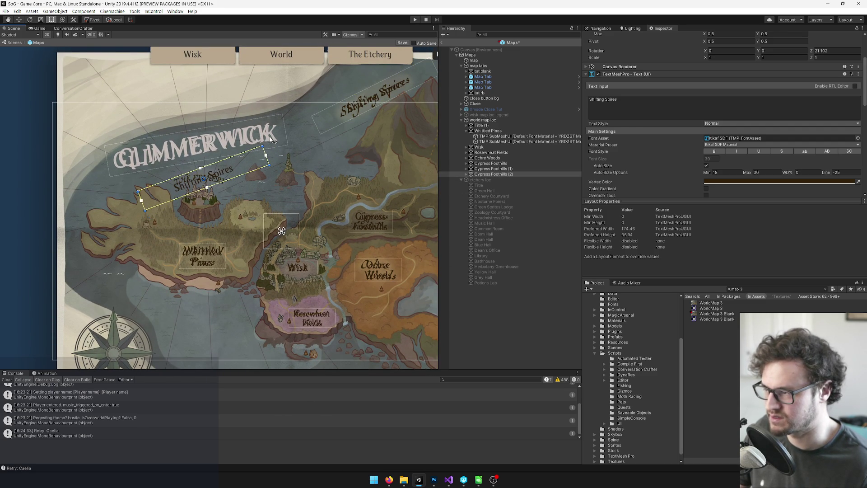
pyautogui.scroll(3, 741, 107)
pyautogui.write('0')
pyautogui.press('Return')
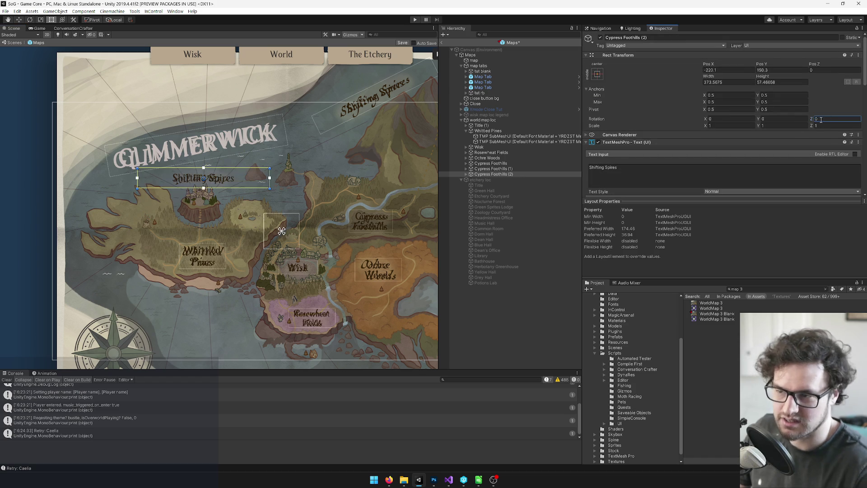
# Rename the original label object to 'Shifting Spires' and check its localization ID.
pyautogui.click(493, 168)
pyautogui.click(647, 38)
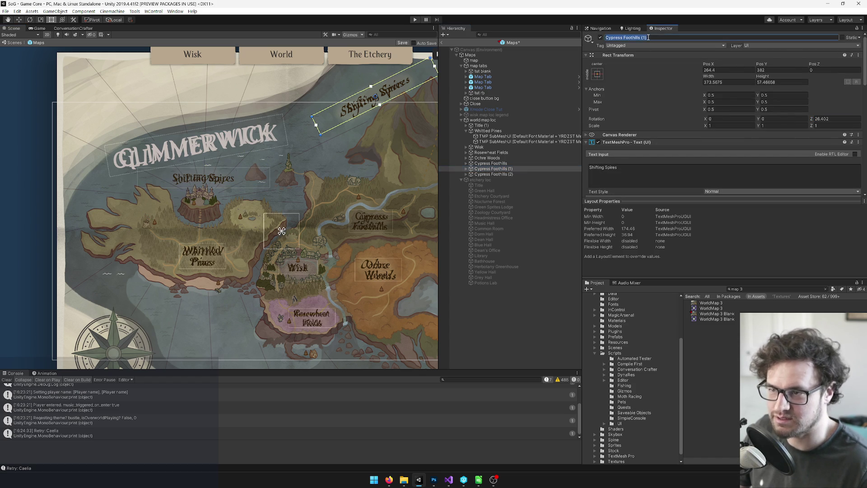
pyautogui.click(625, 167)
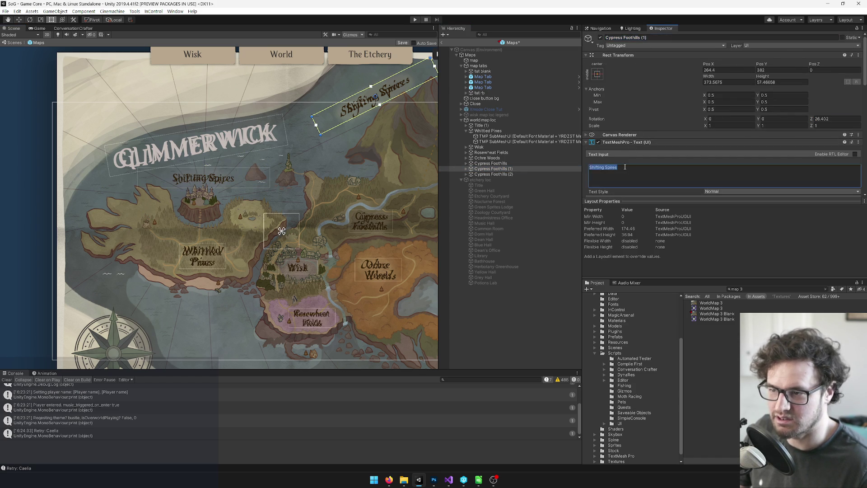
pyautogui.click(654, 37)
pyautogui.press('Return')
pyautogui.scroll(-5, 670, 151)
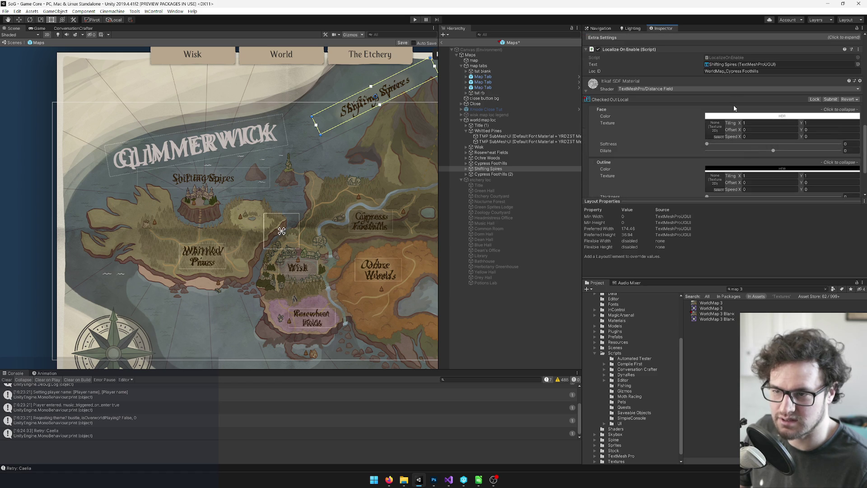
pyautogui.click(727, 72)
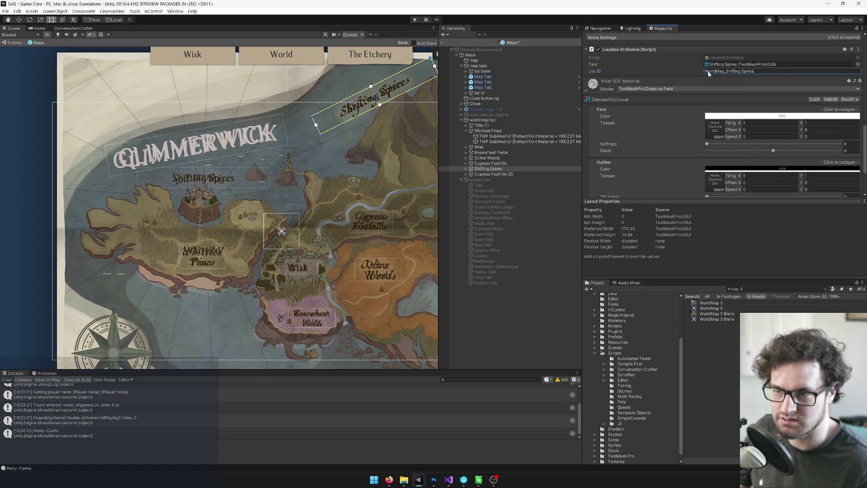
# Change the copy's text to 'The Etchery' and its Loc ID to 'WorldMap_The Etchery'.
pyautogui.click(477, 174)
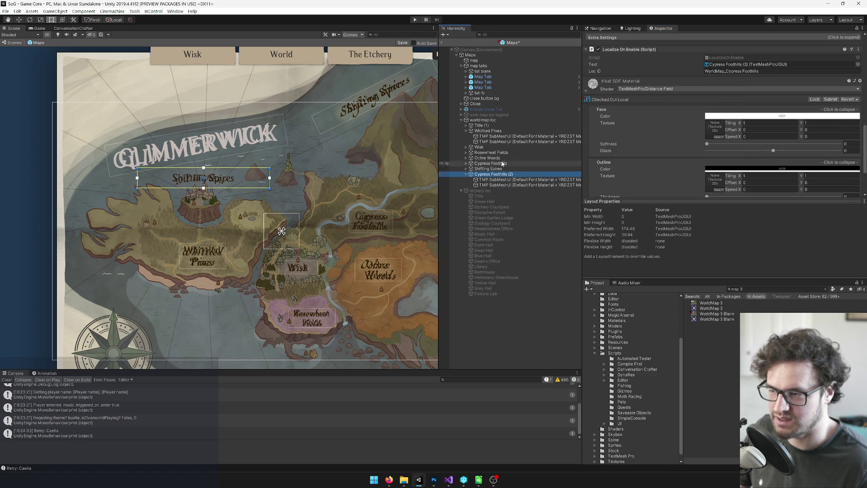
pyautogui.scroll(5, 635, 59)
pyautogui.click(631, 55)
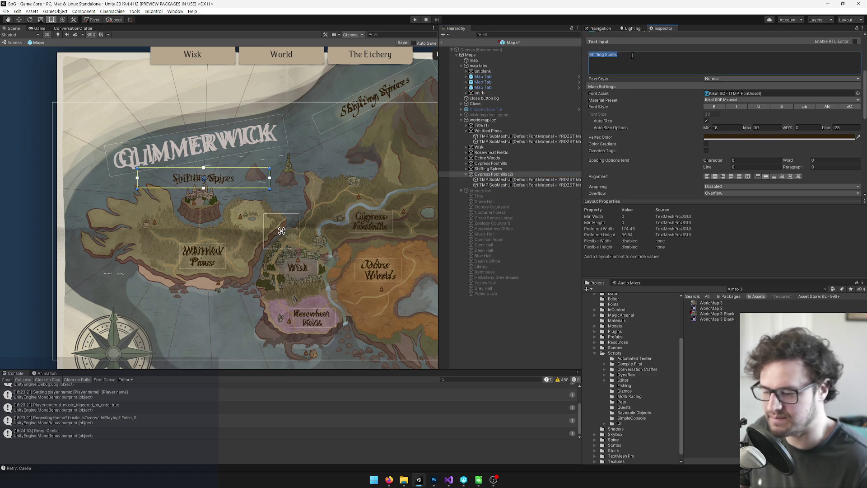
pyautogui.write('The Etchery')
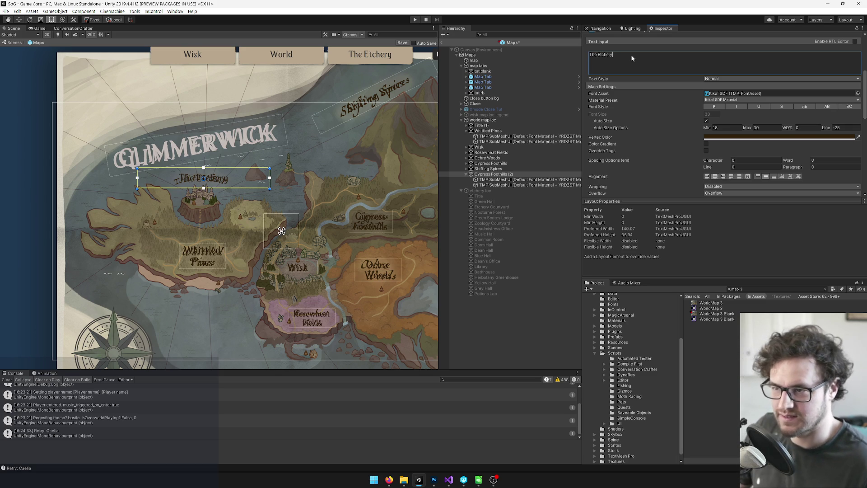
pyautogui.scroll(3, 656, 48)
pyautogui.scroll(-10, 689, 107)
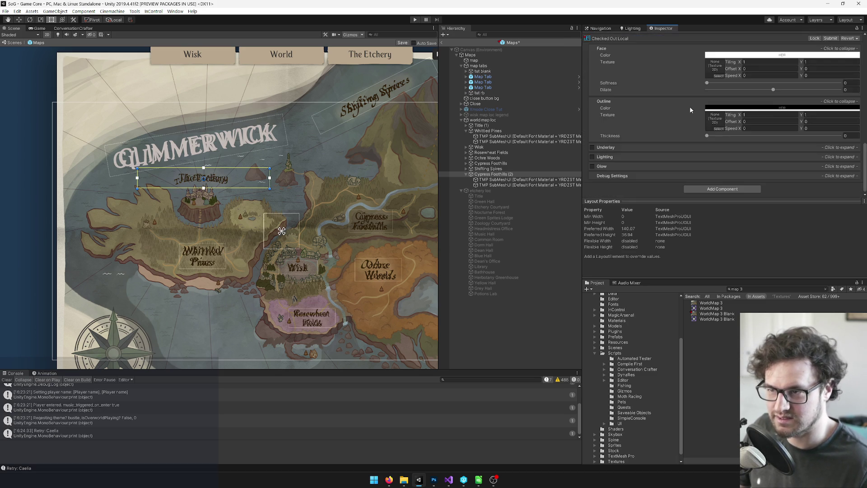
pyautogui.scroll(5, 728, 109)
pyautogui.moveTo(726, 71); pyautogui.dragTo(776, 71)
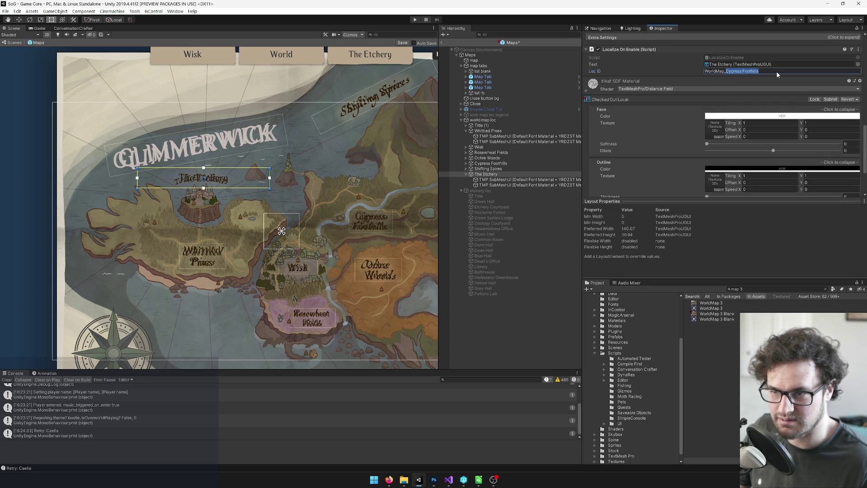
pyautogui.write('The Etchery')
pyautogui.press('Return')
pyautogui.scroll(5, 198, 182)
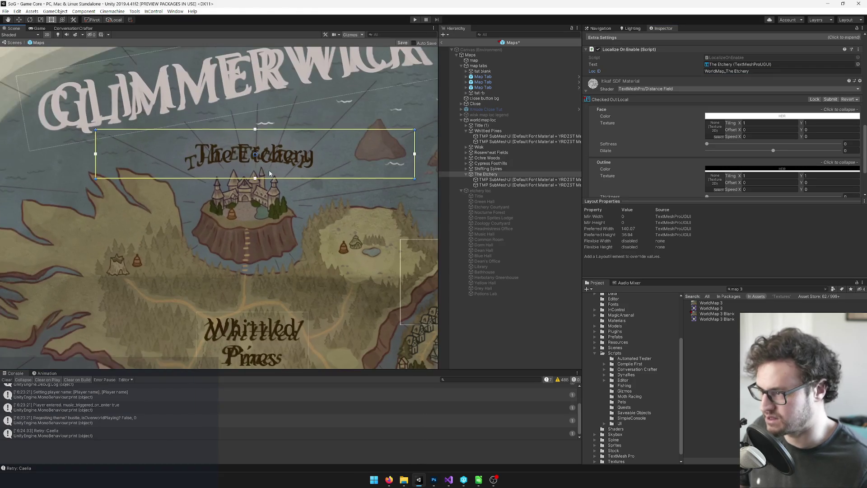
# Shrink The Etchery label's box to fit and place it above the castle.
pyautogui.moveTo(369, 158); pyautogui.dragTo(321, 159)
pyautogui.moveTo(287, 172)
pyautogui.mouseDown()
pyautogui.moveTo(276, 173)
pyautogui.moveTo(309, 149)
pyautogui.moveTo(299, 136)
pyautogui.mouseUp()
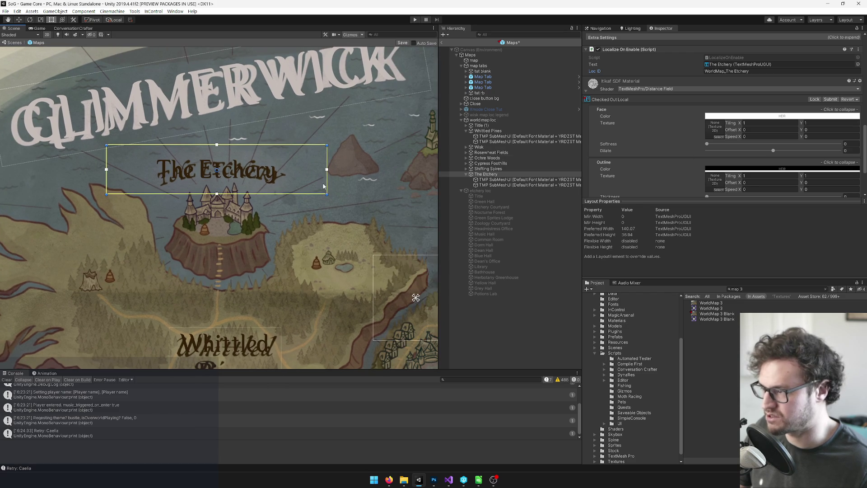
pyautogui.scroll(-2, 323, 185)
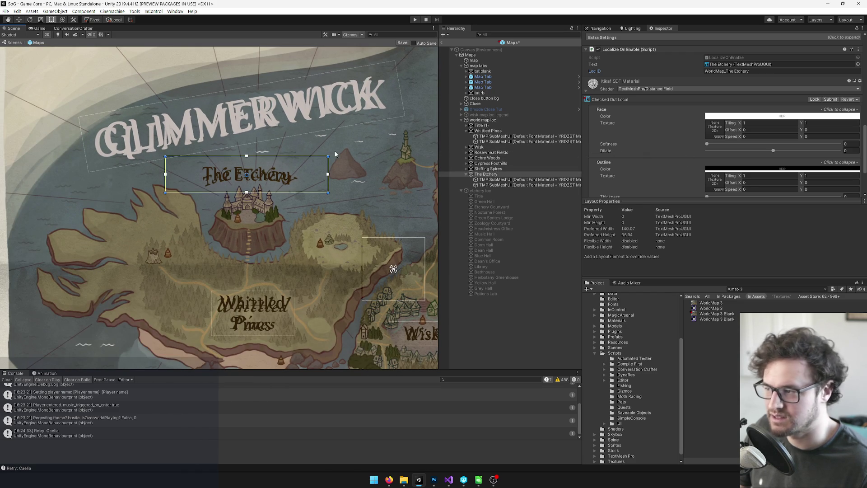
pyautogui.scroll(-3, 326, 155)
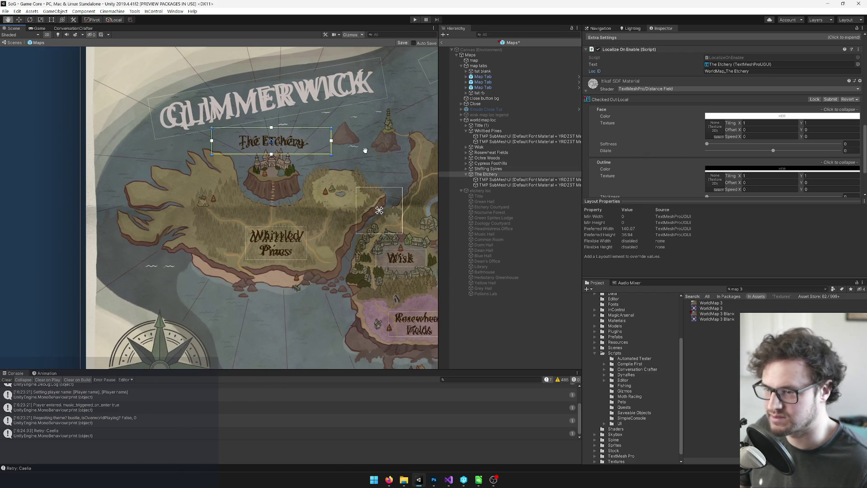
pyautogui.scroll(3, 655, 60)
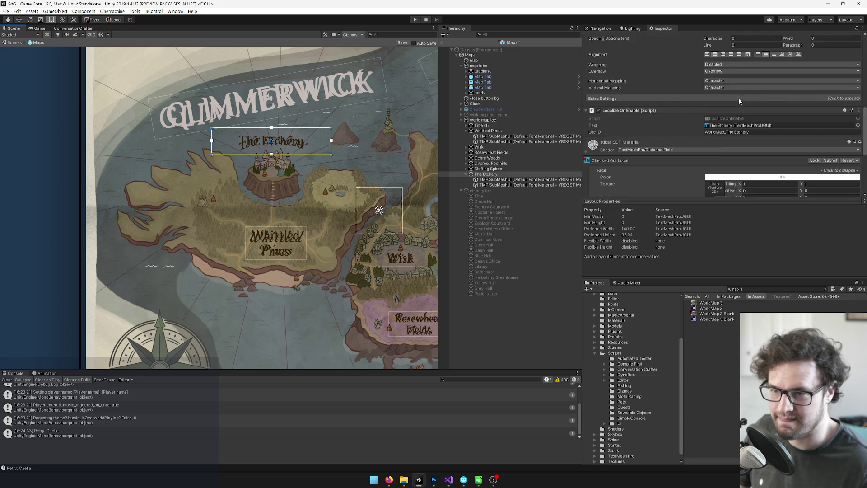
pyautogui.scroll(-3, 734, 102)
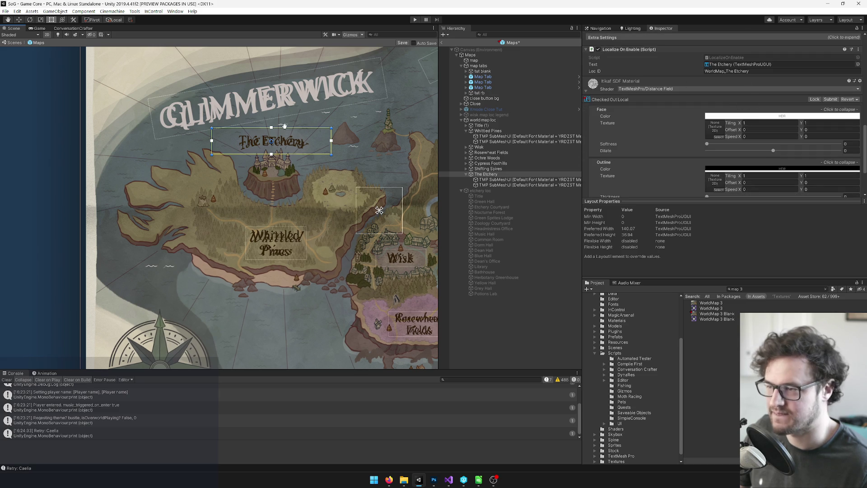
pyautogui.moveTo(285, 129); pyautogui.dragTo(261, 131)
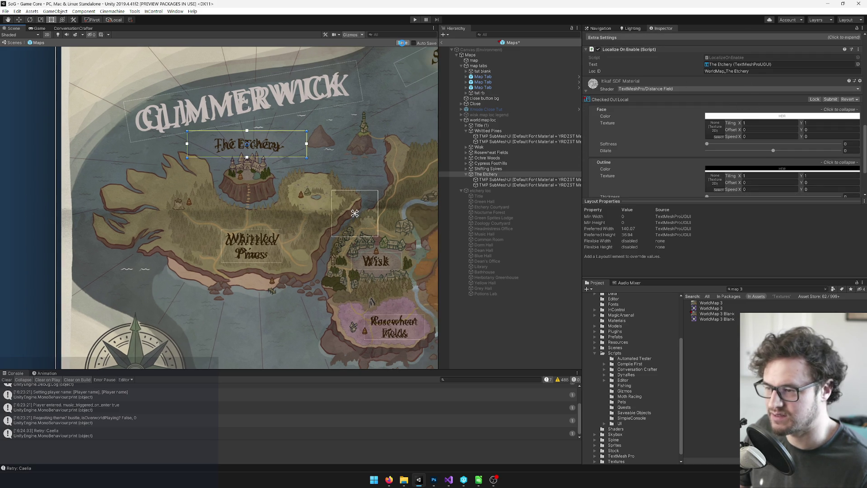
# Save the scene and assign world map loc to the Maps UI script's World Map Loc field.
pyautogui.click(401, 43)
pyautogui.click(479, 121)
pyautogui.click(473, 60)
pyautogui.click(473, 55)
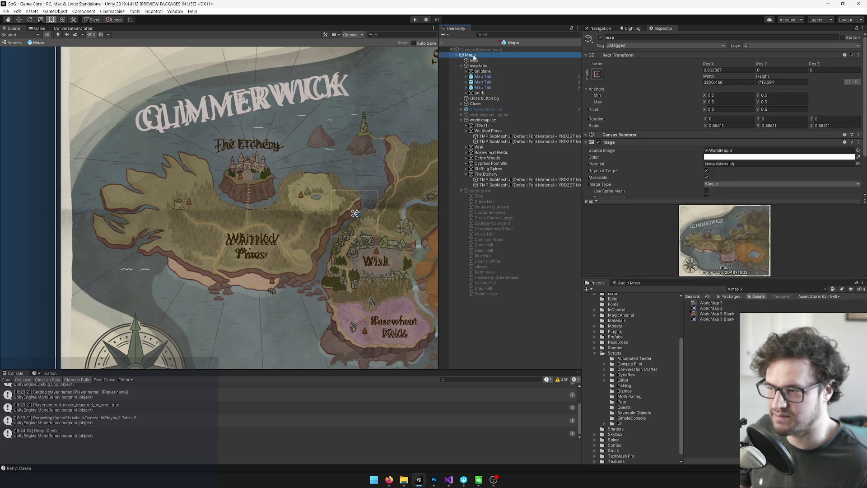
pyautogui.scroll(-5, 716, 106)
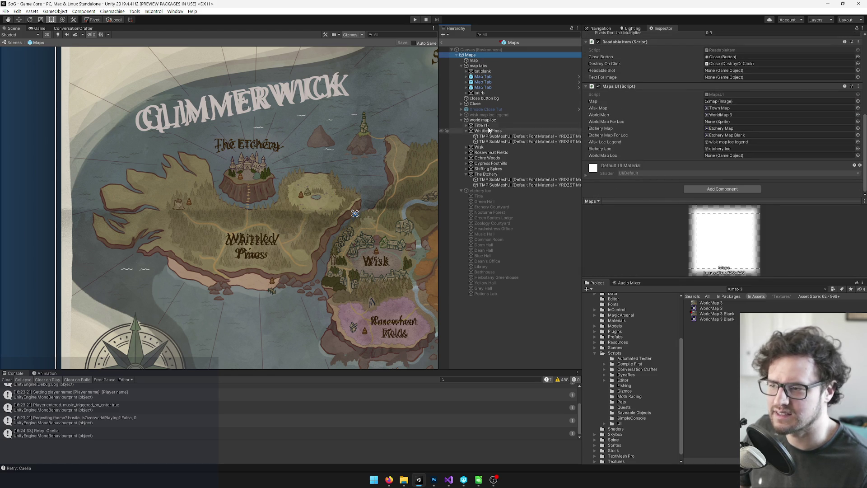
pyautogui.moveTo(483, 122); pyautogui.dragTo(723, 156)
# Set World Map For Loc to the WorldMap 3 Blank sprite.
pyautogui.click(857, 121)
pyautogui.write('world m')
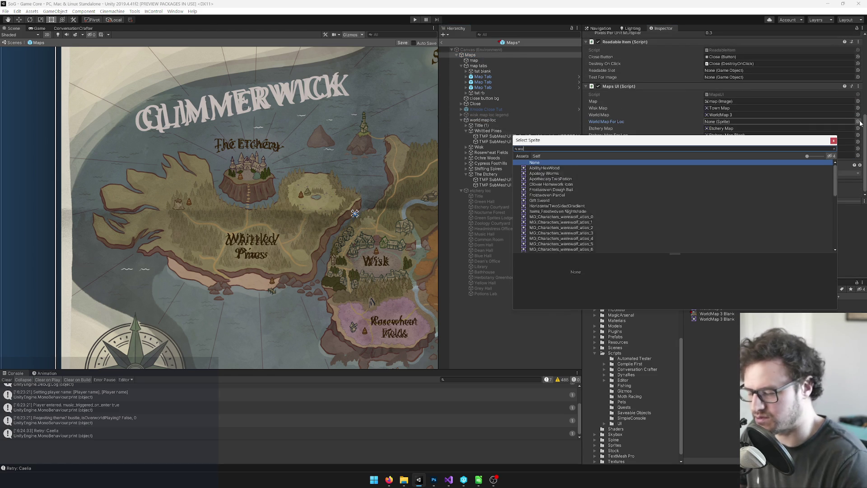
pyautogui.doubleClick(561, 174)
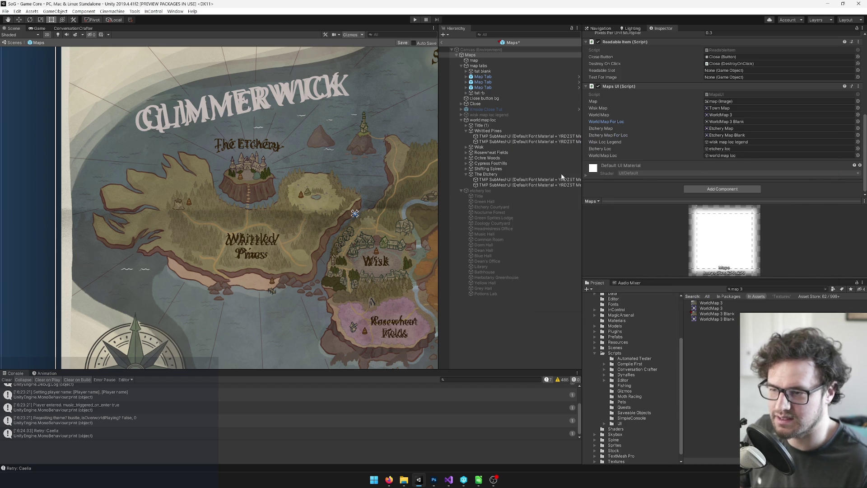
# Keep WorldMap 3 as the map image's source sprite and frame the world map loc labels.
pyautogui.doubleClick(841, 101)
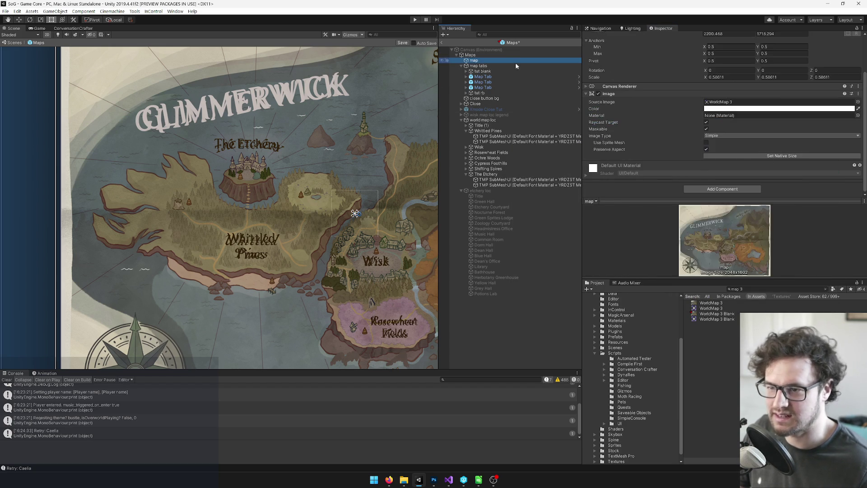
pyautogui.click(858, 102)
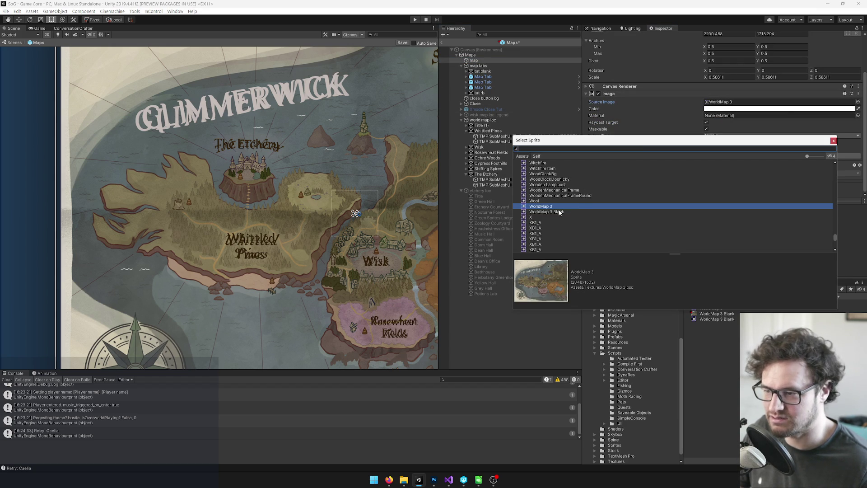
pyautogui.doubleClick(544, 207)
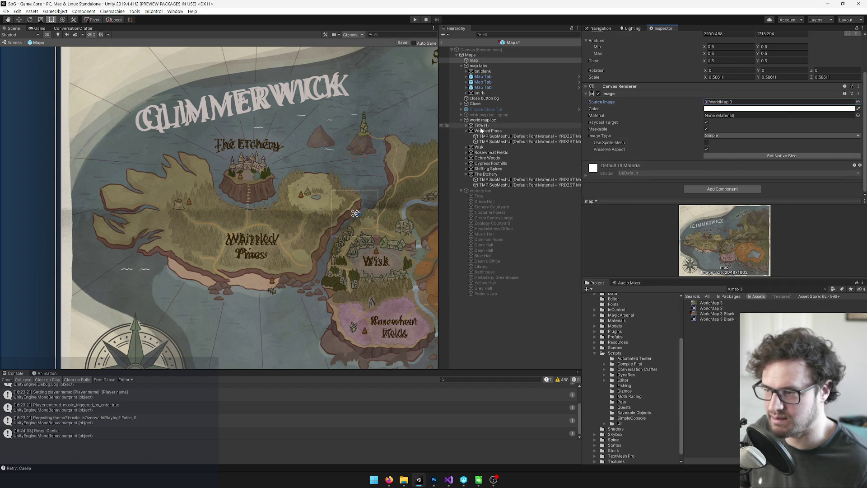
pyautogui.click(479, 121)
pyautogui.press('f')
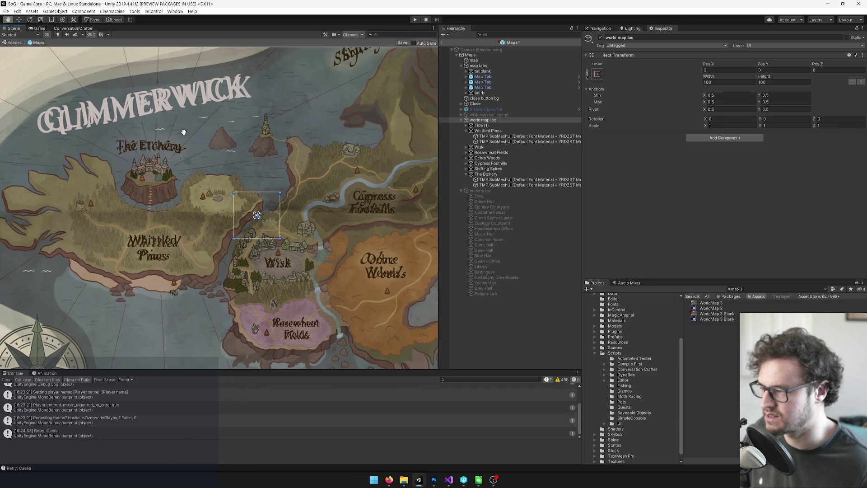
pyautogui.moveTo(289, 168)
pyautogui.mouseDown()
pyautogui.moveTo(228, 98)
pyautogui.moveTo(156, 168)
pyautogui.moveTo(307, 187)
pyautogui.moveTo(326, 218)
pyautogui.moveTo(336, 211)
pyautogui.mouseUp()
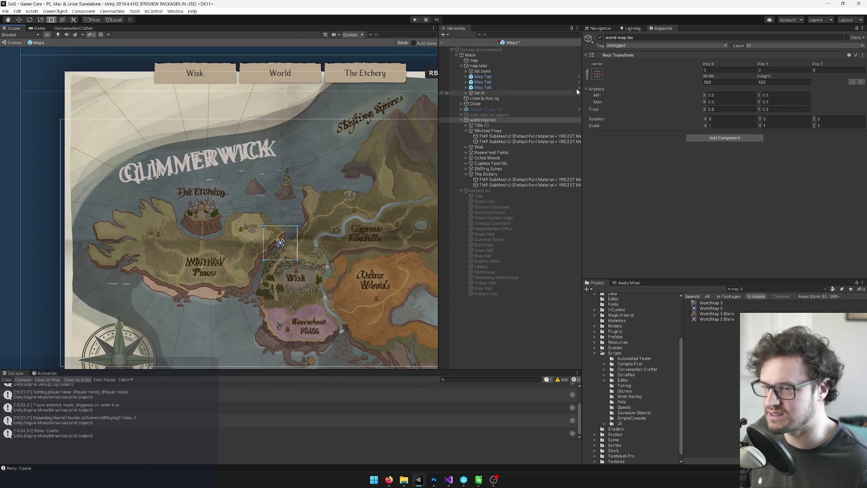
pyautogui.click(600, 38)
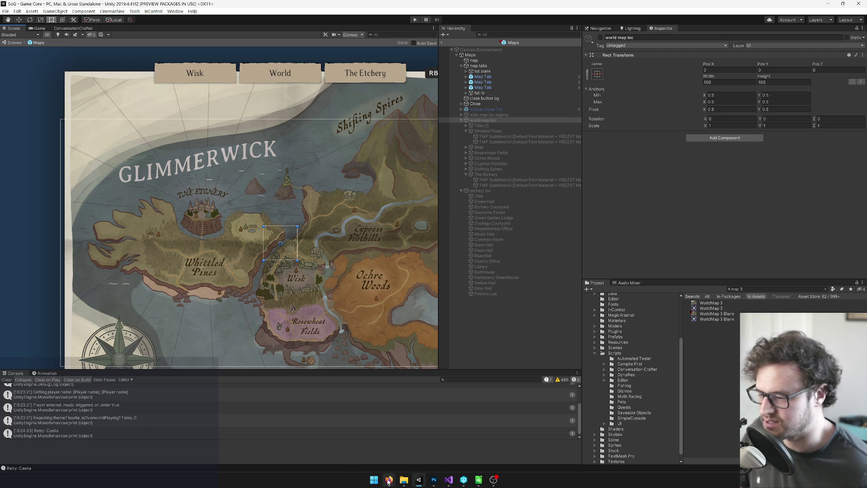
pyautogui.moveTo(388, 479)
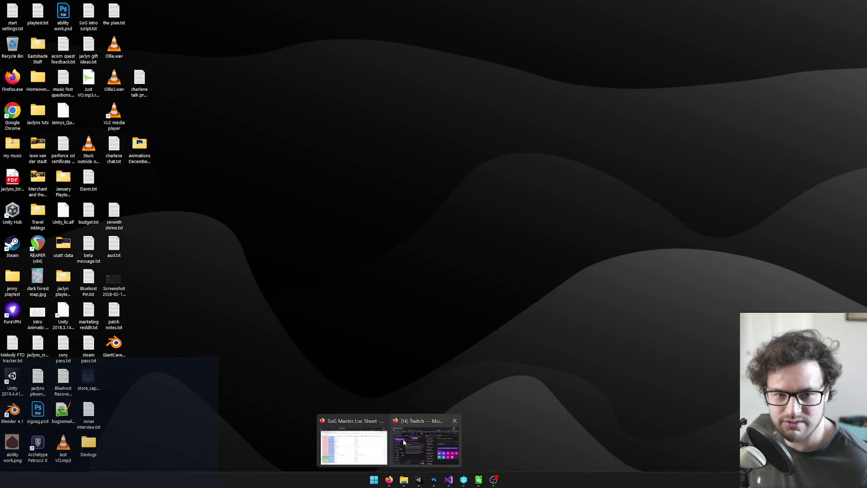
pyautogui.click(404, 441)
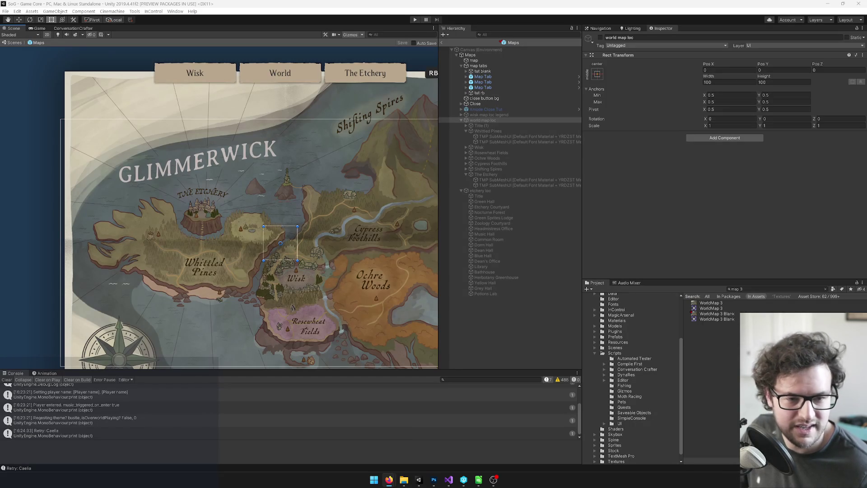
pyautogui.moveTo(330, 208)
pyautogui.mouseDown()
pyautogui.moveTo(311, 214)
pyautogui.moveTo(321, 195)
pyautogui.moveTo(304, 186)
pyautogui.mouseUp()
pyautogui.press('t')
pyautogui.scroll(-4, 269, 180)
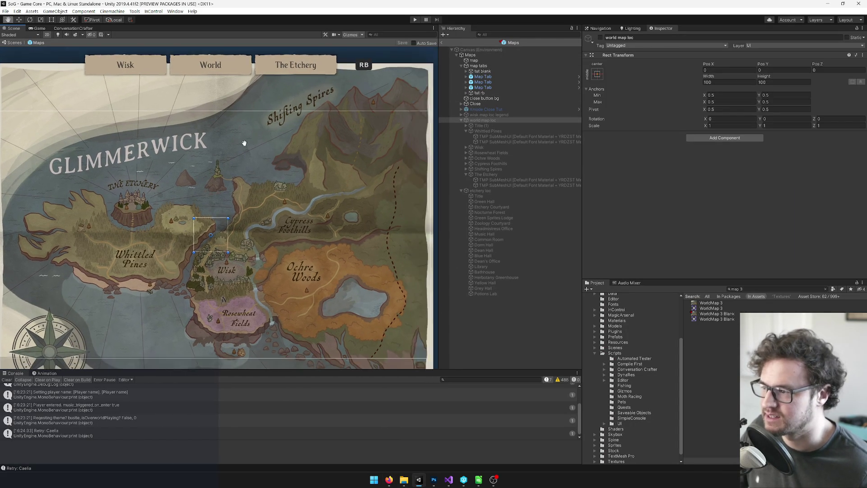
pyautogui.scroll(-3, 289, 149)
pyautogui.scroll(2, 306, 157)
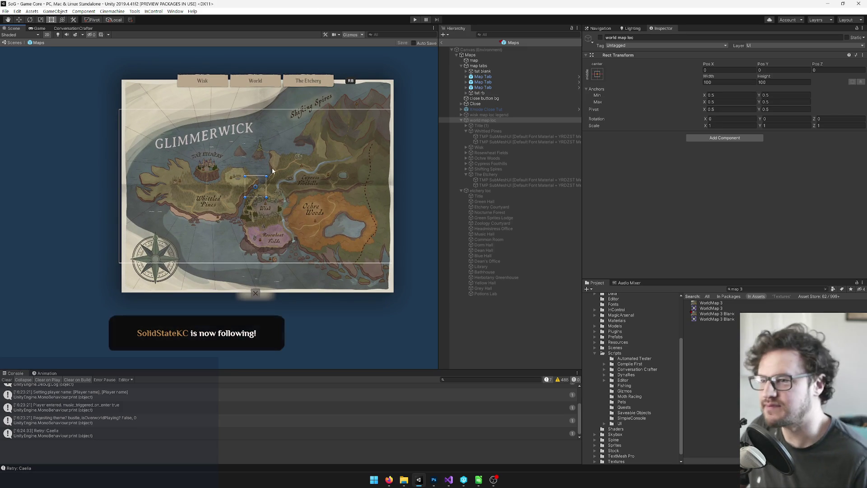
pyautogui.moveTo(391, 486)
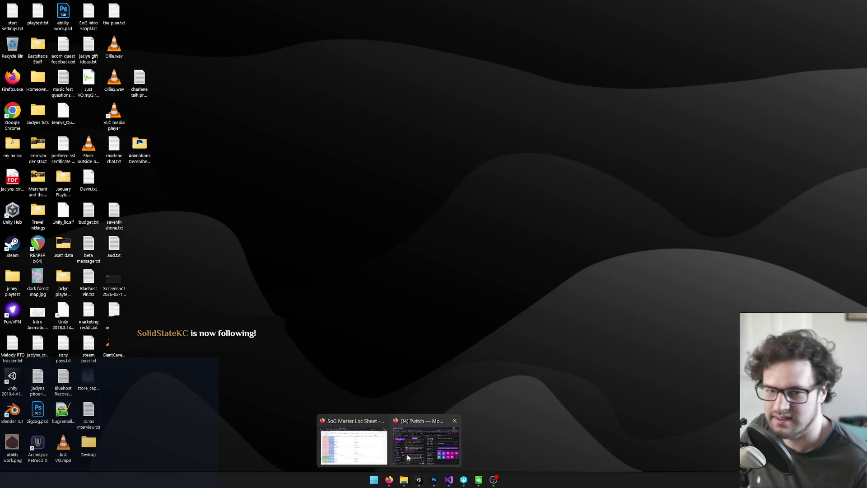
pyautogui.click(407, 454)
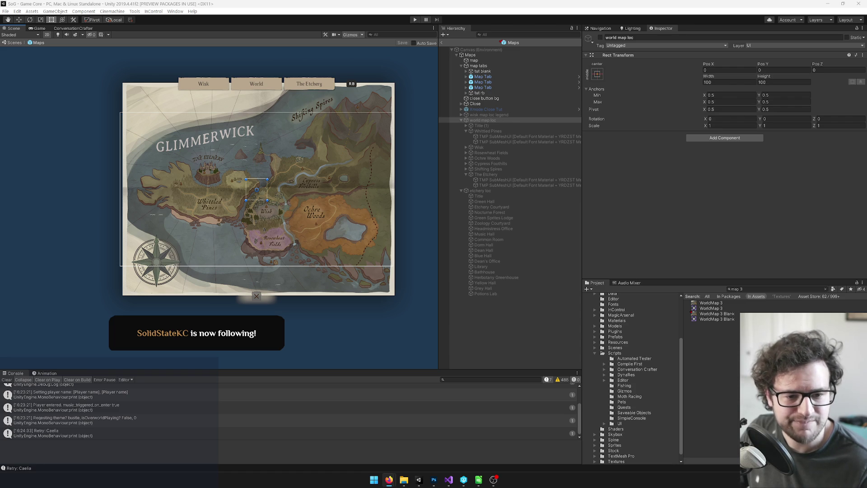
pyautogui.press('XF86AudioLowerVolume')
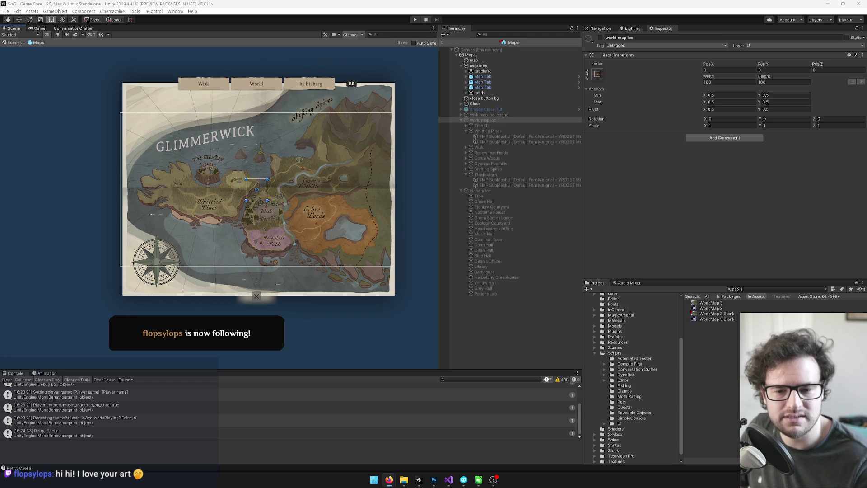
pyautogui.hotkey('alt', 'Tab')
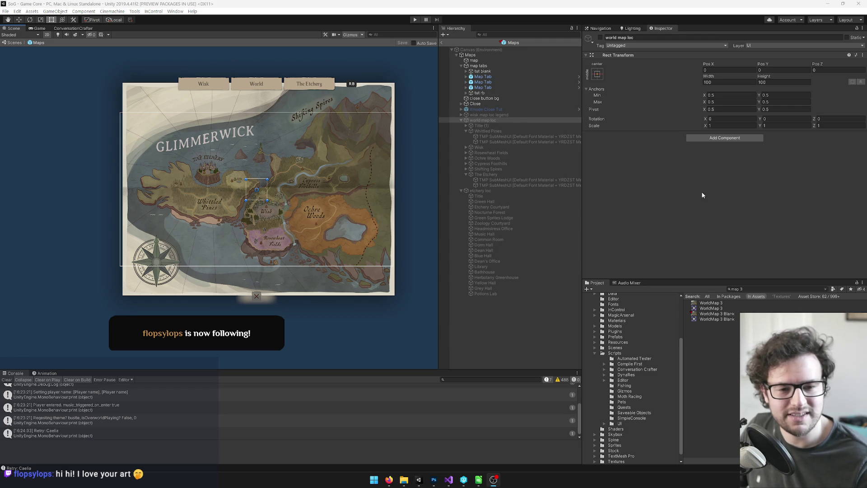
pyautogui.scroll(3, 335, 130)
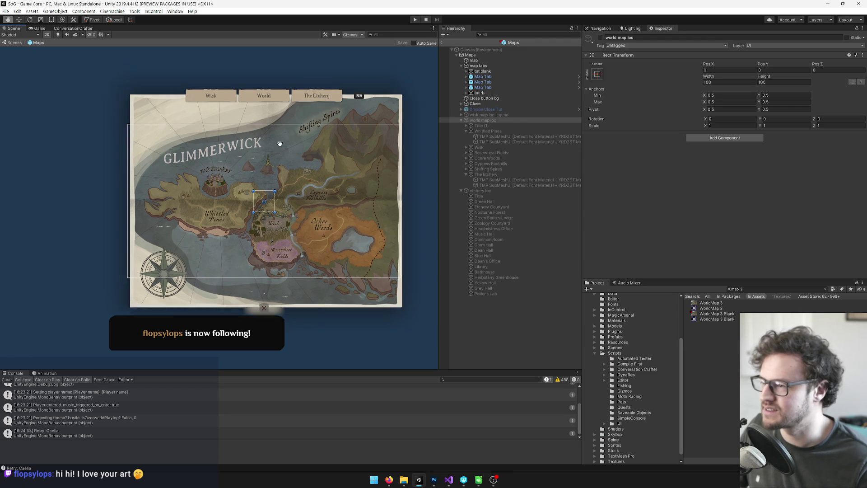
# Frame the Maps prefab, exit to the Game Core scene, show the Game view, and clear the Console.
pyautogui.click(456, 55)
pyautogui.click(456, 55)
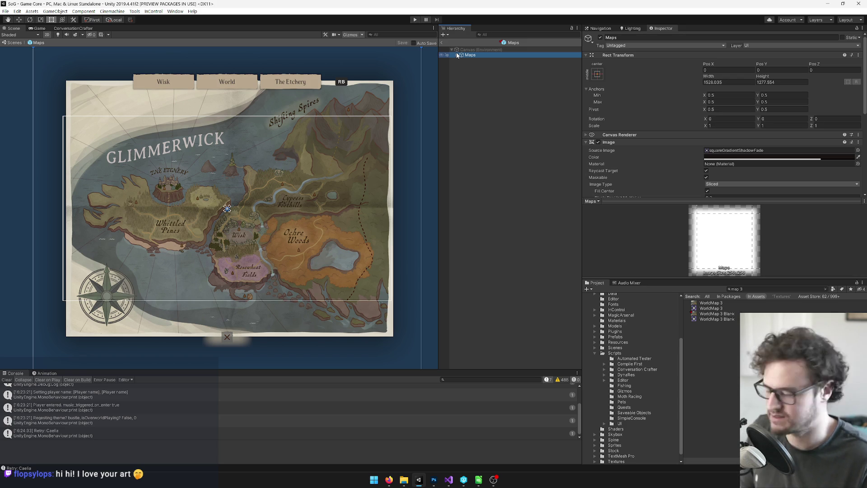
pyautogui.press('f')
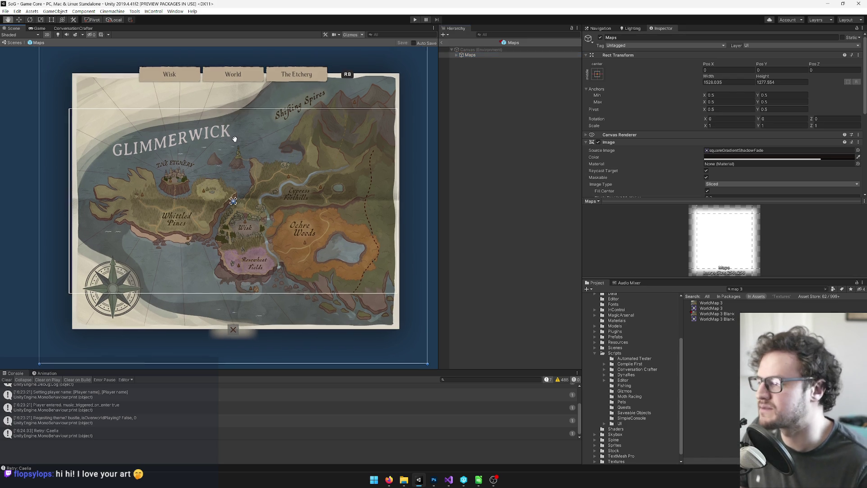
pyautogui.scroll(2, 246, 160)
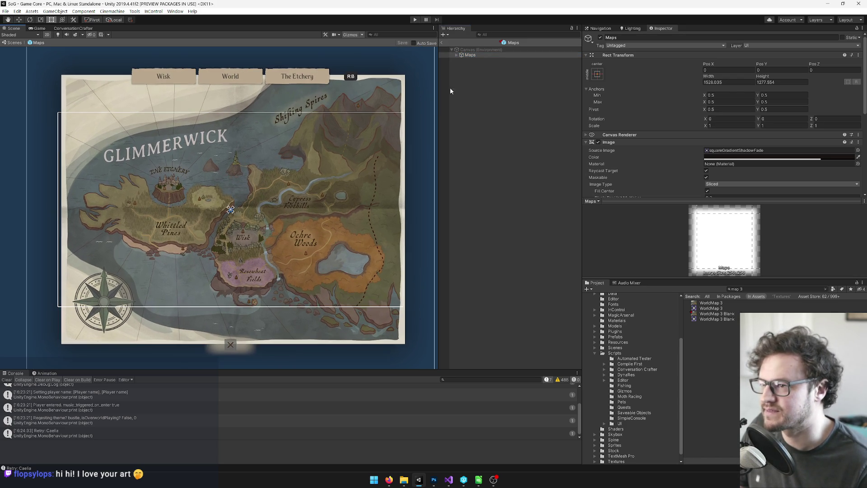
pyautogui.click(442, 42)
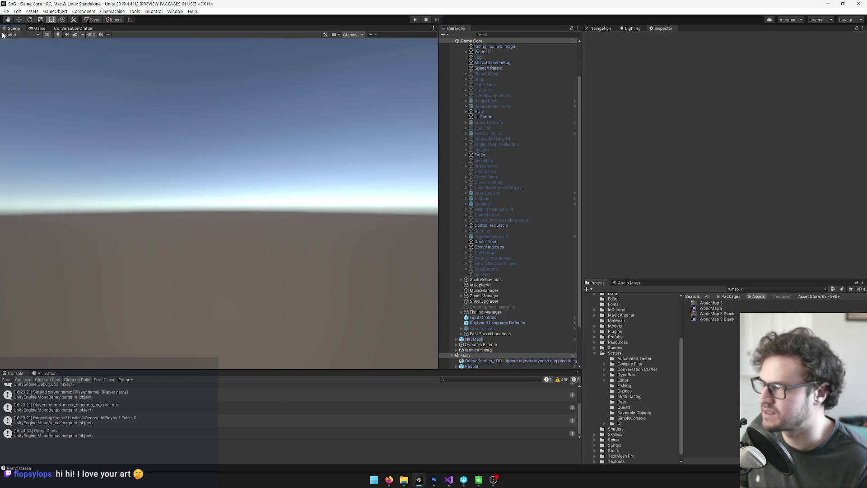
pyautogui.click(38, 28)
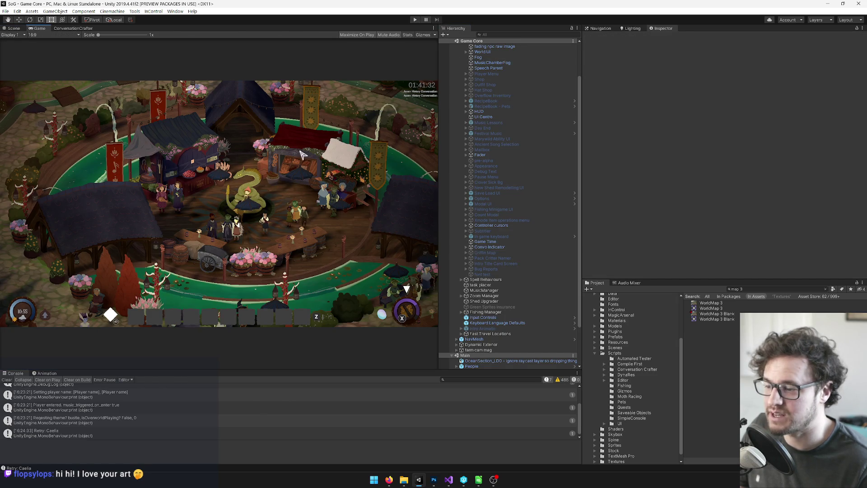
pyautogui.click(8, 379)
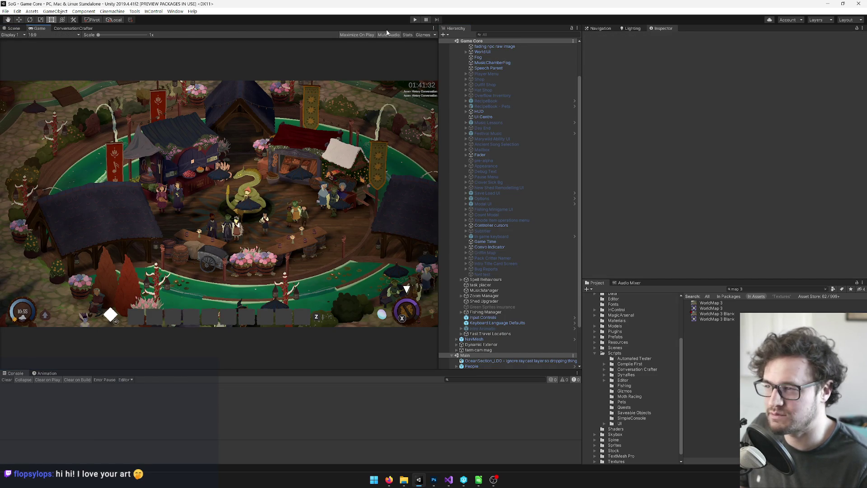
# Play the game, open, close and reopen the map journal, then switch between the Das Gravurwerk and Welt maps.
pyautogui.click(414, 20)
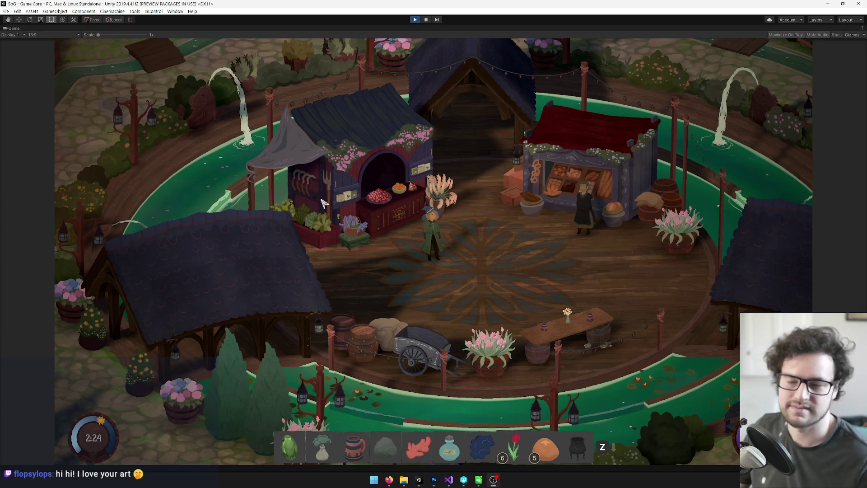
pyautogui.press('l')
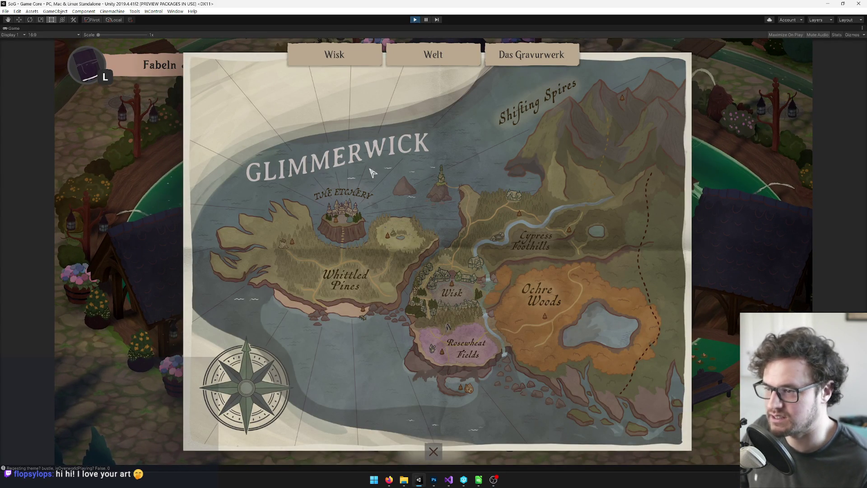
pyautogui.click(435, 451)
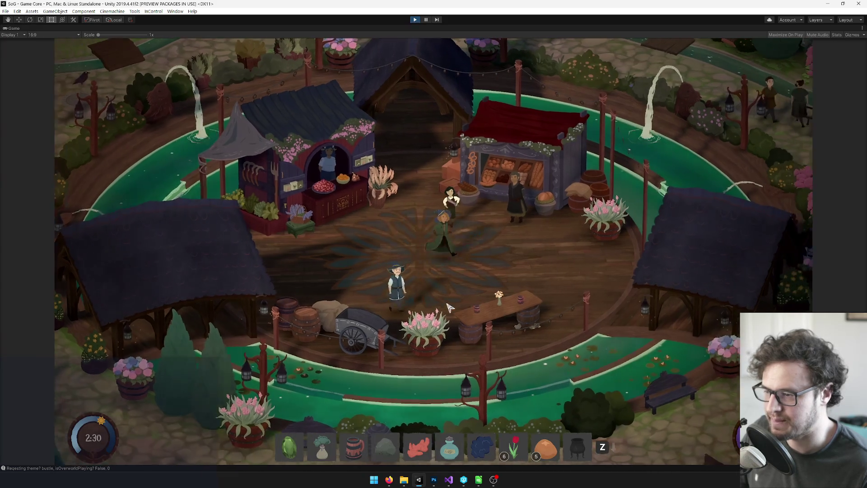
pyautogui.press('m')
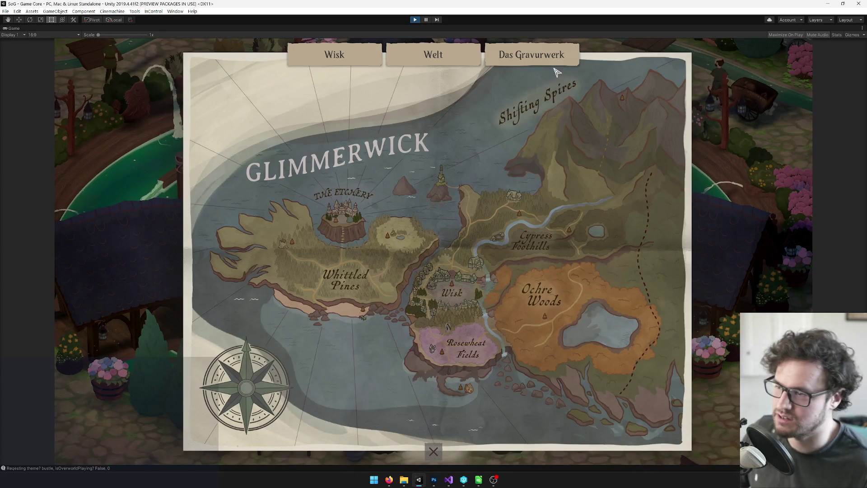
pyautogui.click(555, 58)
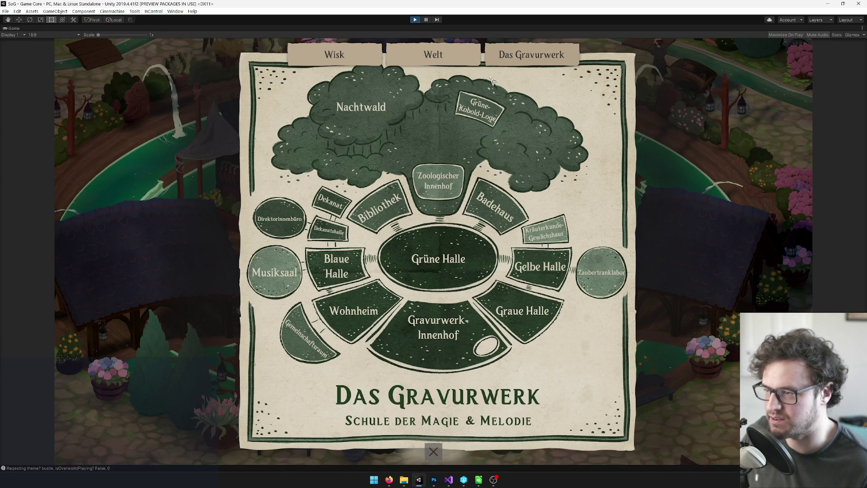
pyautogui.click(446, 53)
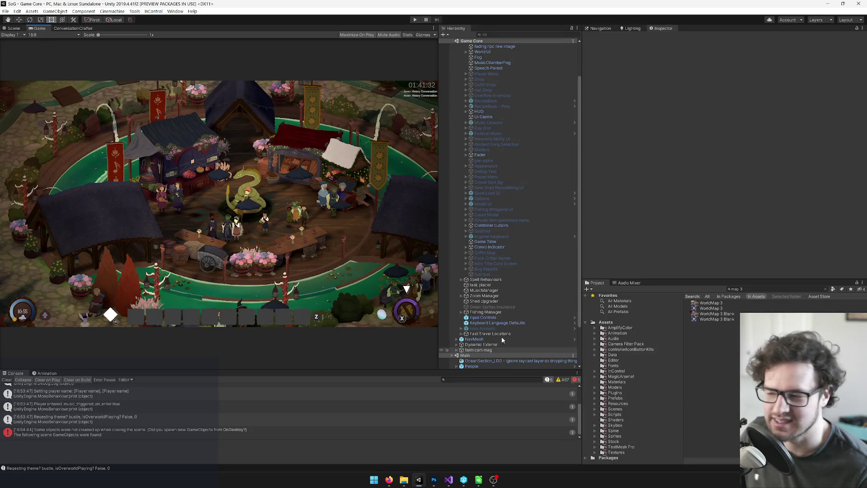
# Search the Project panel for 'ma' and open the Maps prefab.
pyautogui.click(750, 289)
pyautogui.write('ma')
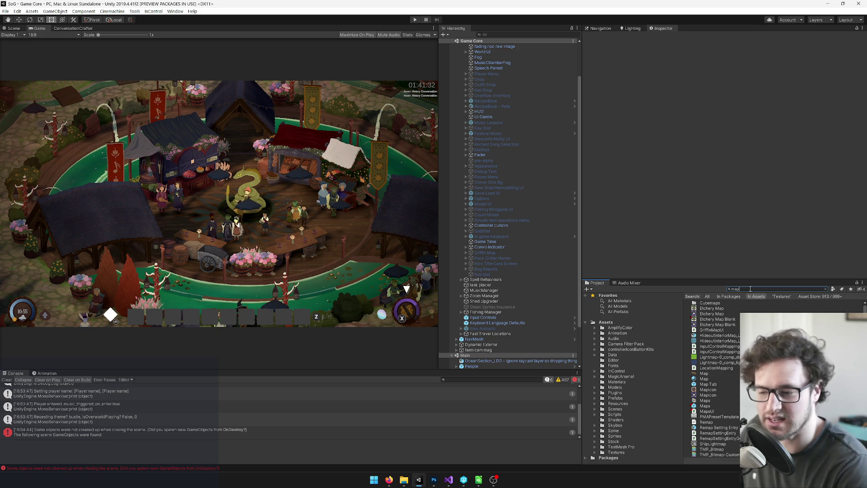
pyautogui.doubleClick(705, 405)
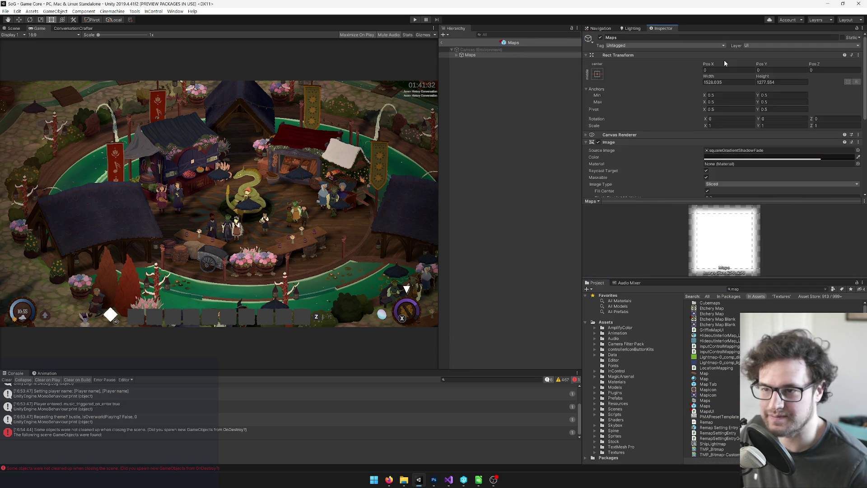
# Review the MapsUI.cs map-switching code around line 21 in Visual Studio, then return to Unity.
pyautogui.click(449, 479)
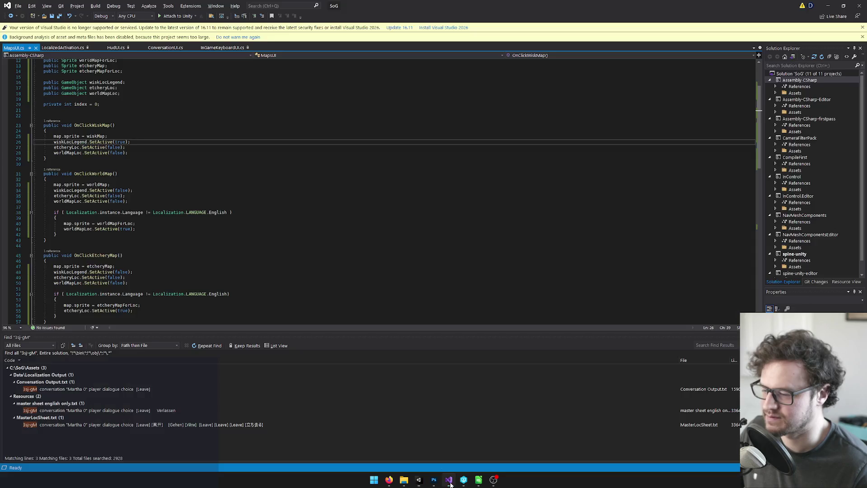
pyautogui.click(67, 111)
pyautogui.scroll(-5, 66, 111)
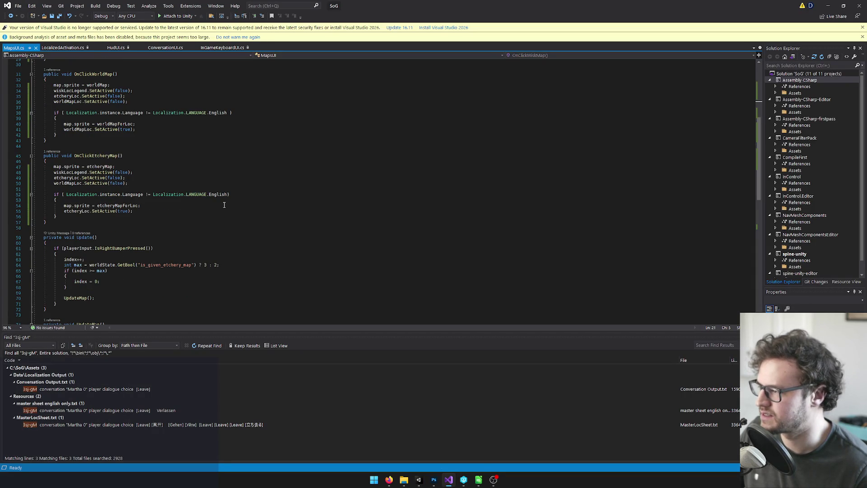
pyautogui.scroll(2, 223, 206)
pyautogui.hotkey('alt', 'Tab')
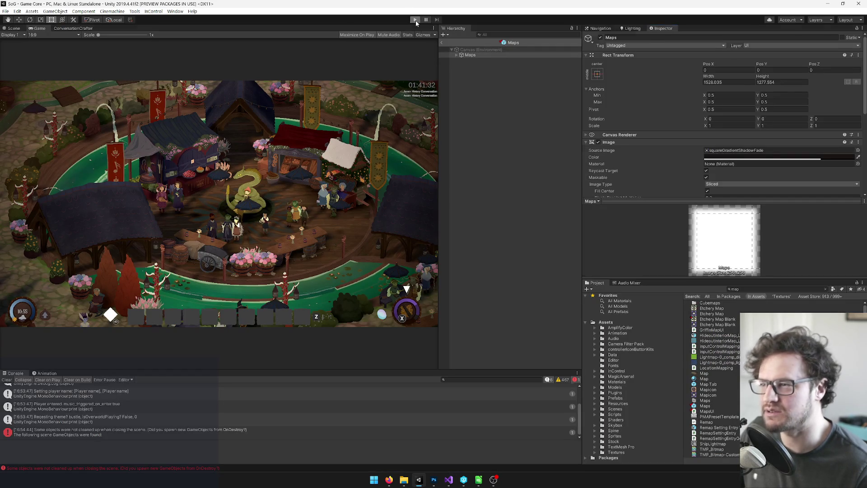
# Play-test by opening the world map, viewing Das Gravurwerk, reopening the map, then stopping with Ctrl+P.
pyautogui.click(416, 20)
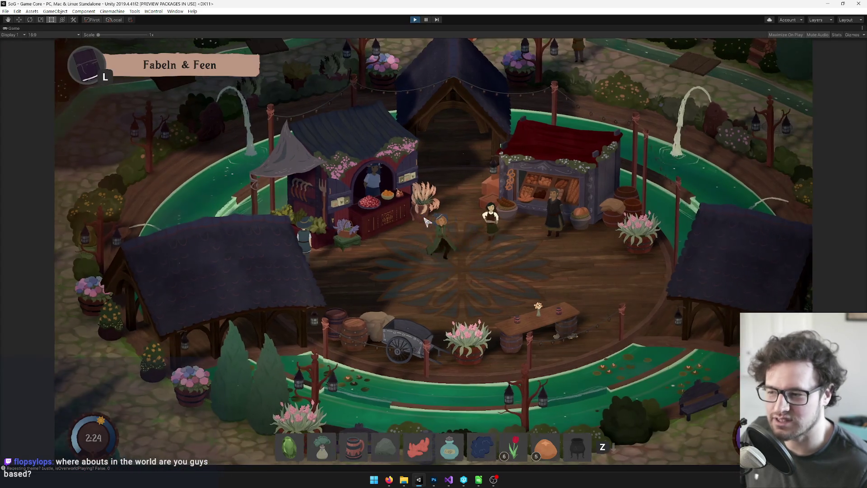
pyautogui.press('l')
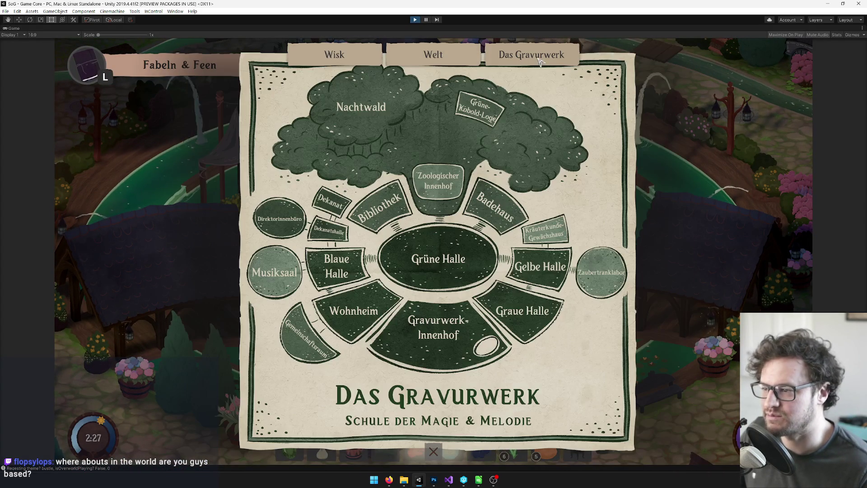
pyautogui.click(531, 55)
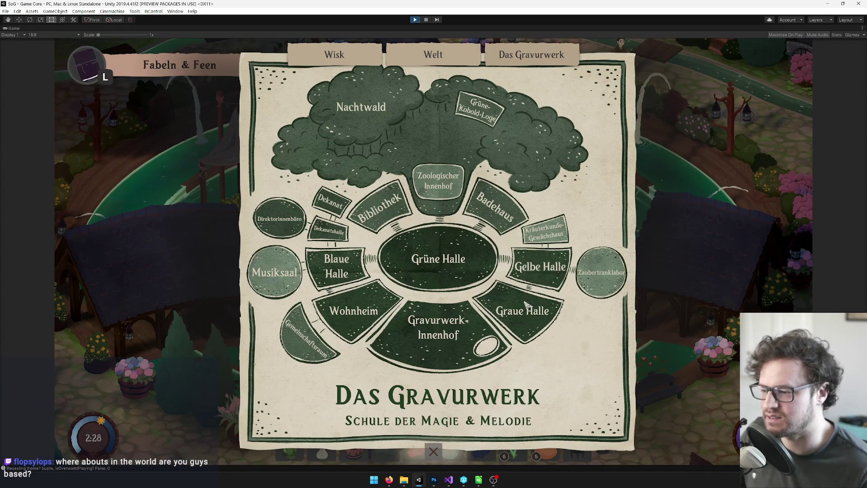
pyautogui.click(433, 451)
pyautogui.press('l')
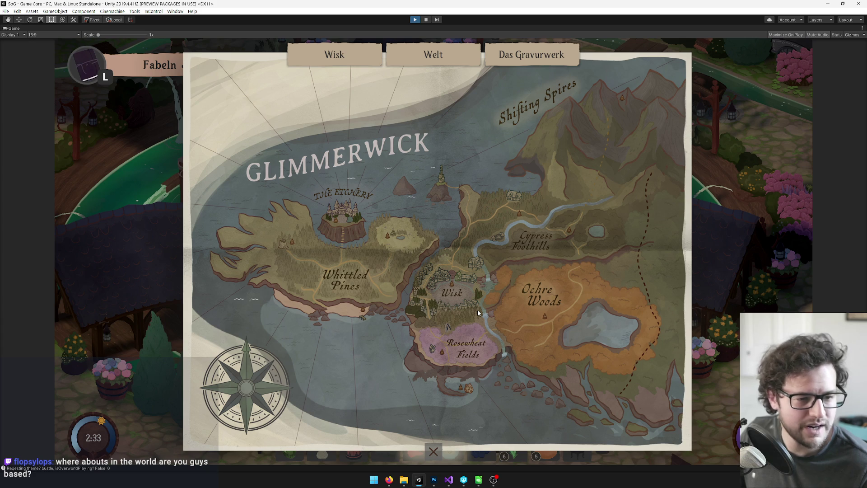
pyautogui.hotkey('ctrl', 'p')
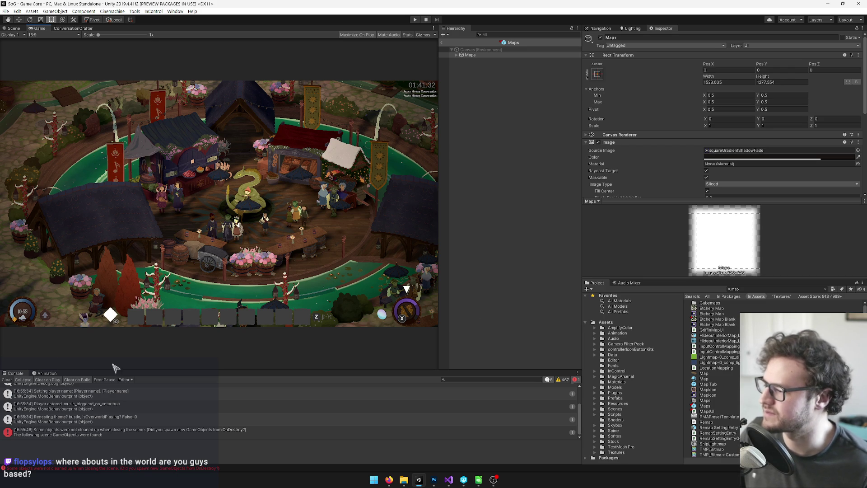
# Enlarge and clear the Unity Console, then add a blank line below the fields in MapsUI.cs.
pyautogui.moveTo(109, 369); pyautogui.dragTo(116, 340)
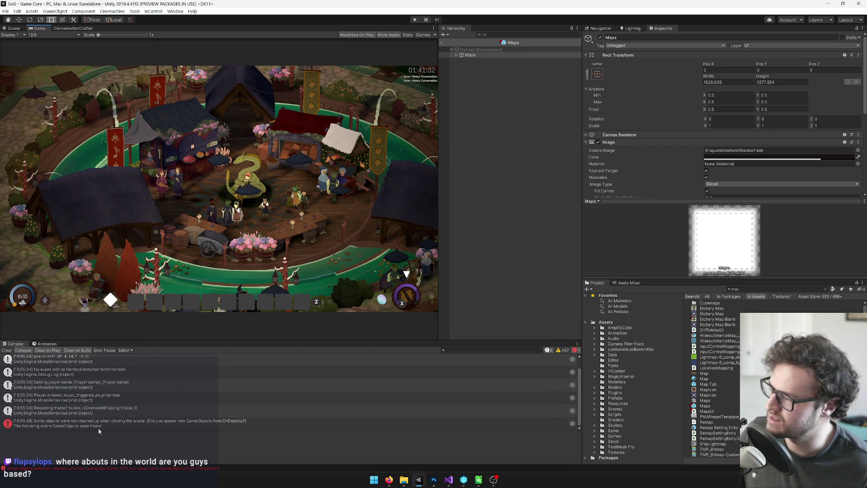
pyautogui.click(7, 350)
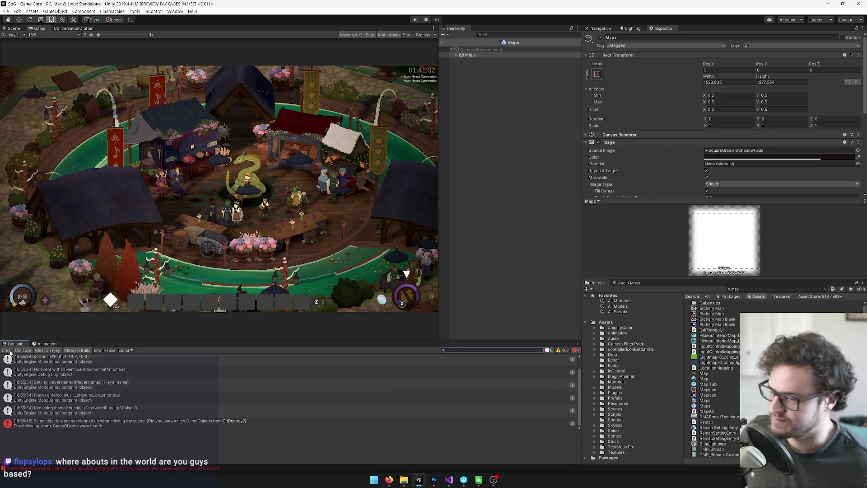
pyautogui.click(453, 478)
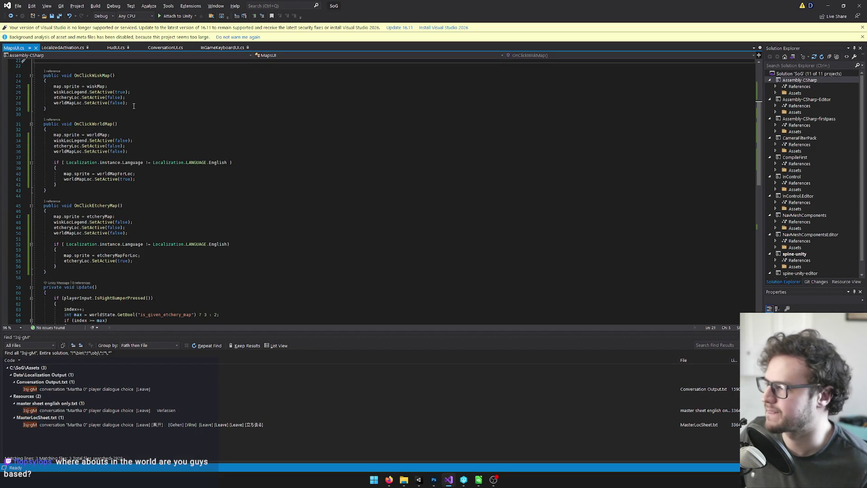
pyautogui.click(190, 185)
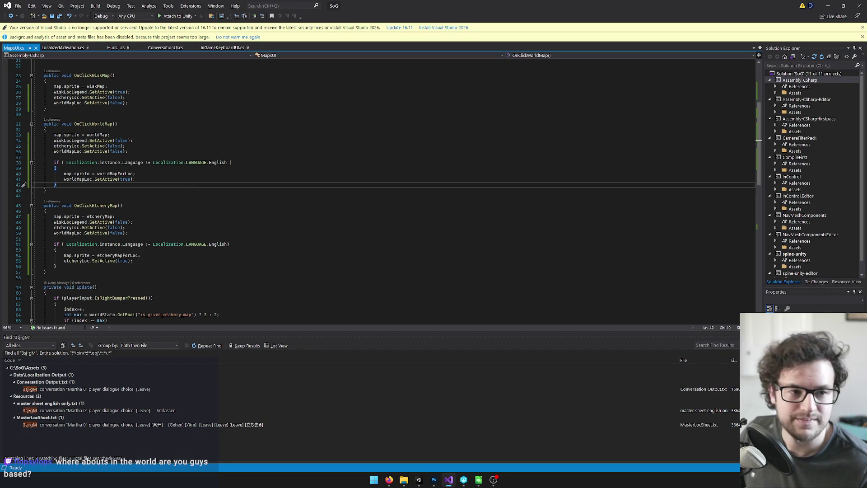
pyautogui.scroll(7, 69, 179)
pyautogui.click(69, 180)
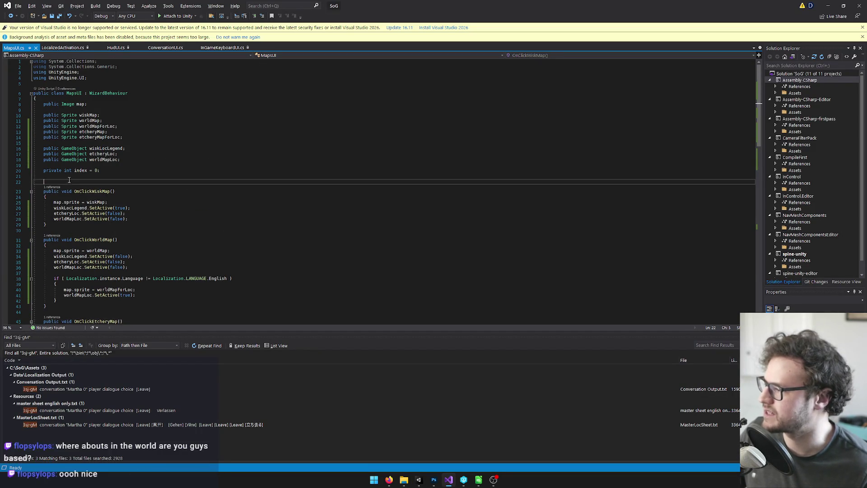
pyautogui.press('Return')
pyautogui.press('Return')
# Trace where the index field is incremented and reset to 0 in Update.
pyautogui.click(78, 170)
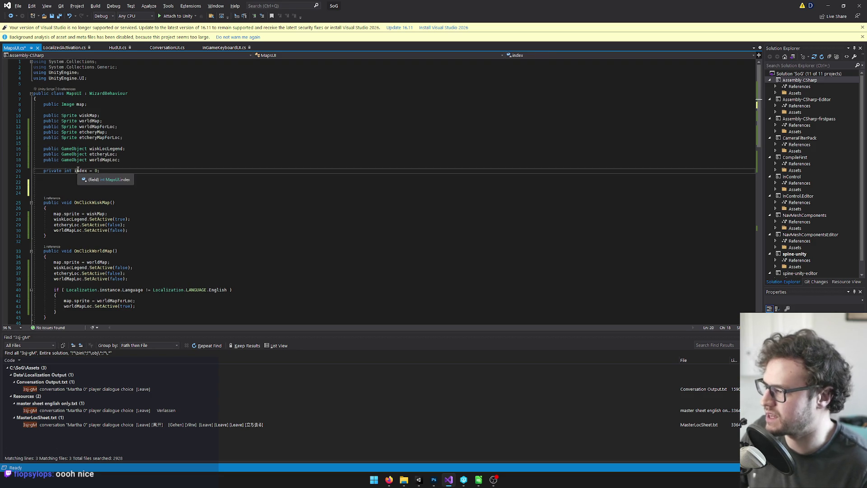
pyautogui.hotkey('ctrl', 'shift', 'Down')
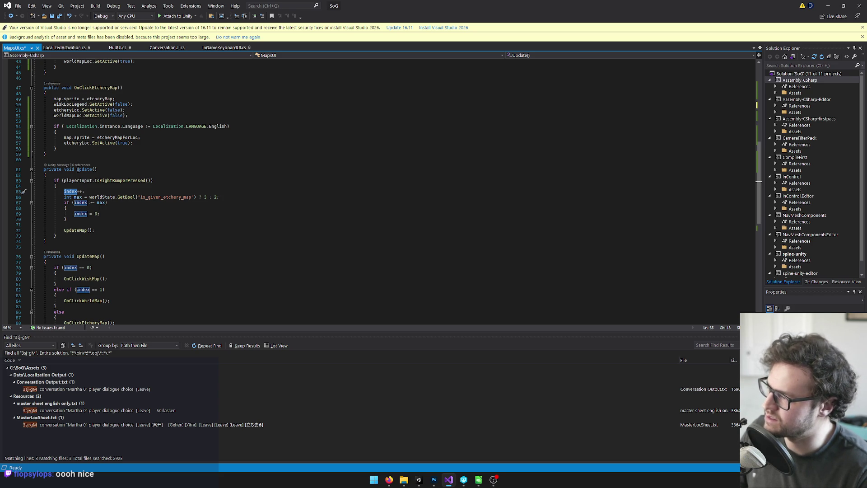
pyautogui.scroll(1, 141, 215)
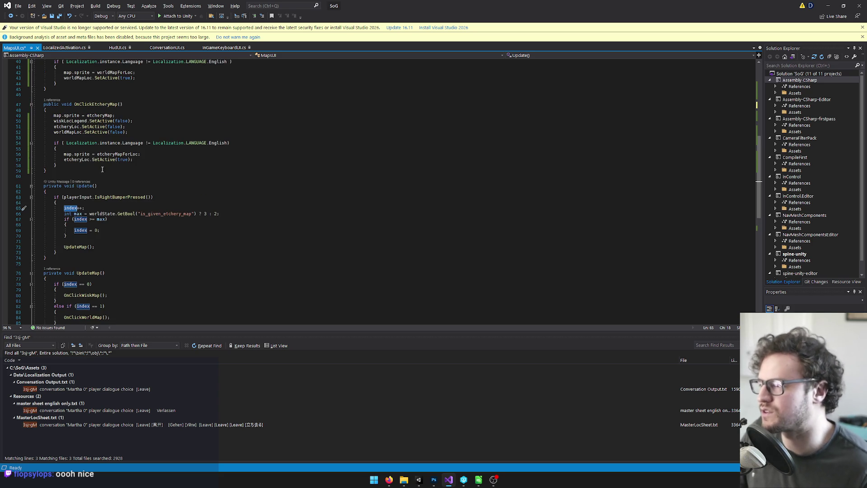
pyautogui.click(129, 221)
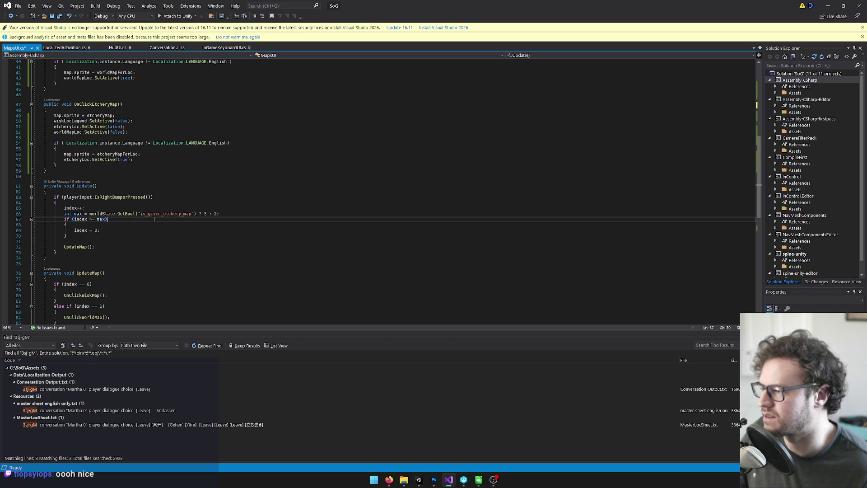
pyautogui.scroll(4, 176, 219)
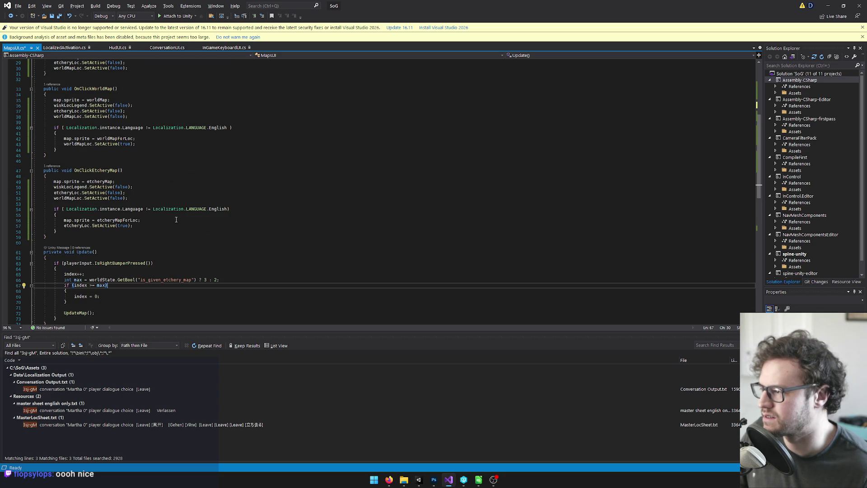
pyautogui.scroll(-2, 186, 245)
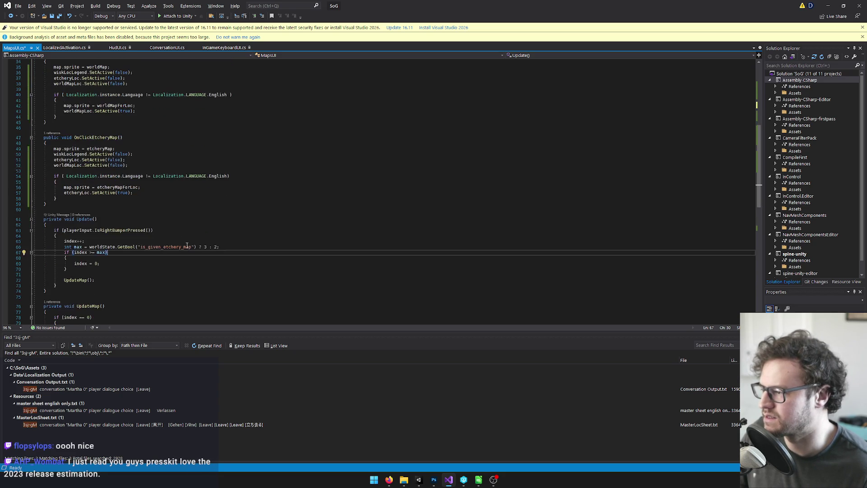
pyautogui.click(135, 262)
# Review the Update and UpdateMap methods in MapsUI.
pyautogui.scroll(5, 135, 262)
pyautogui.scroll(-5, 135, 262)
pyautogui.click(97, 218)
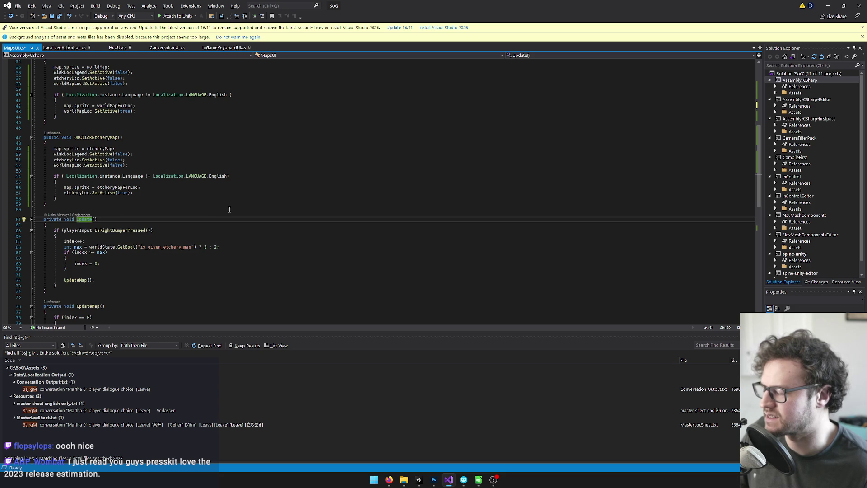
pyautogui.scroll(-2, 229, 210)
pyautogui.scroll(-4, 229, 210)
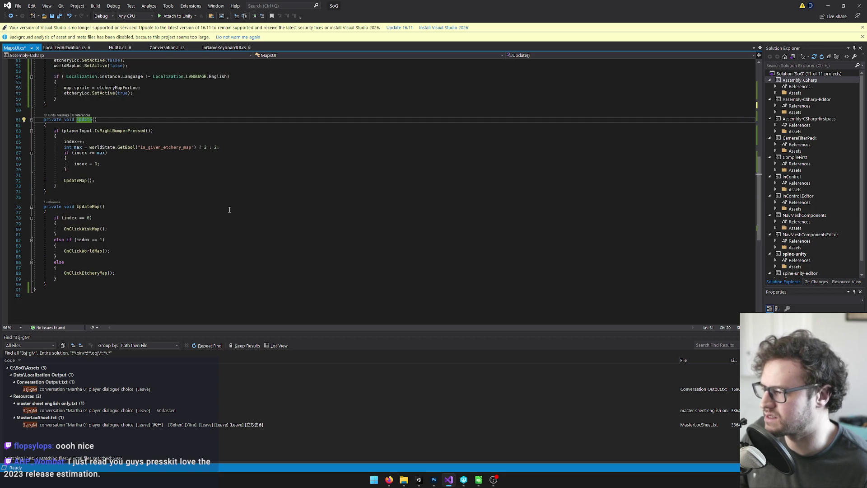
pyautogui.click(79, 206)
pyautogui.scroll(15, 173, 224)
# Write a Start() method calling UpdateMap(); above OnClickWiskMap, remove the extra blank line, and save.
pyautogui.click(60, 186)
pyautogui.write('star')
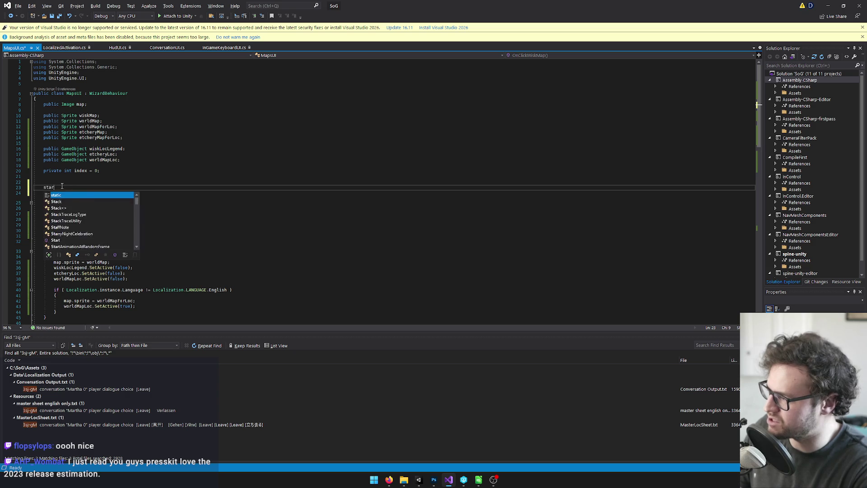
pyautogui.write('t')
pyautogui.press('Tab')
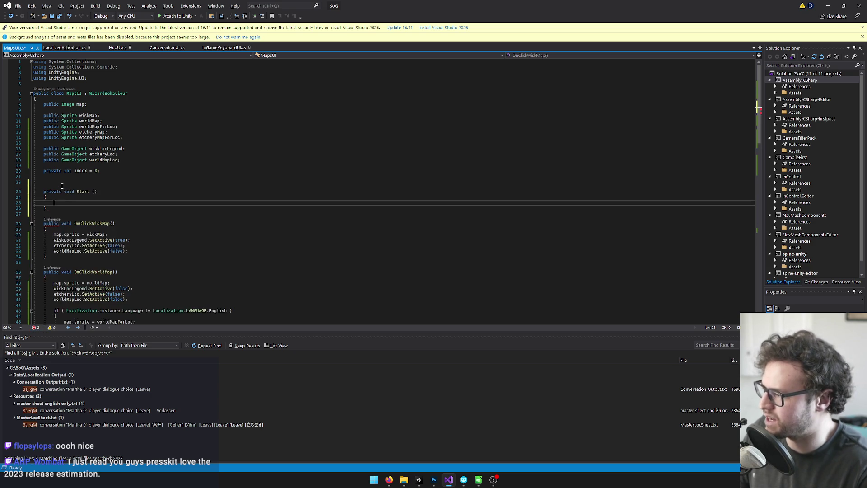
pyautogui.write('updat')
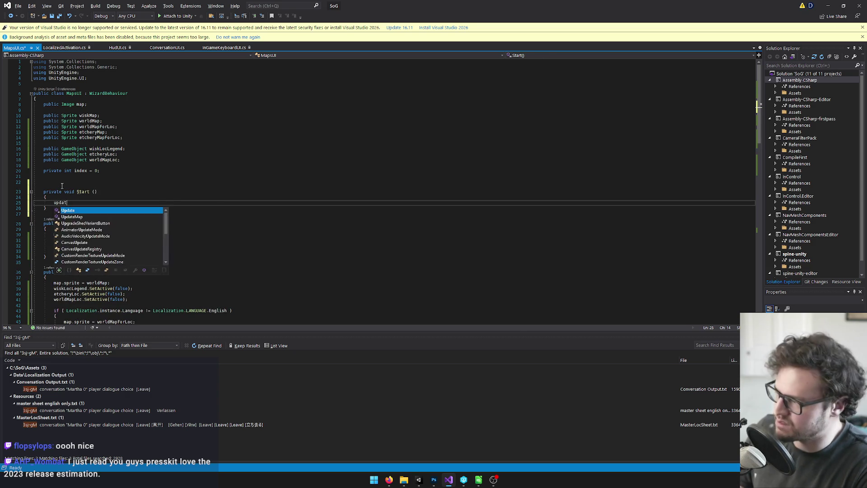
pyautogui.write('eM')
pyautogui.press('Tab')
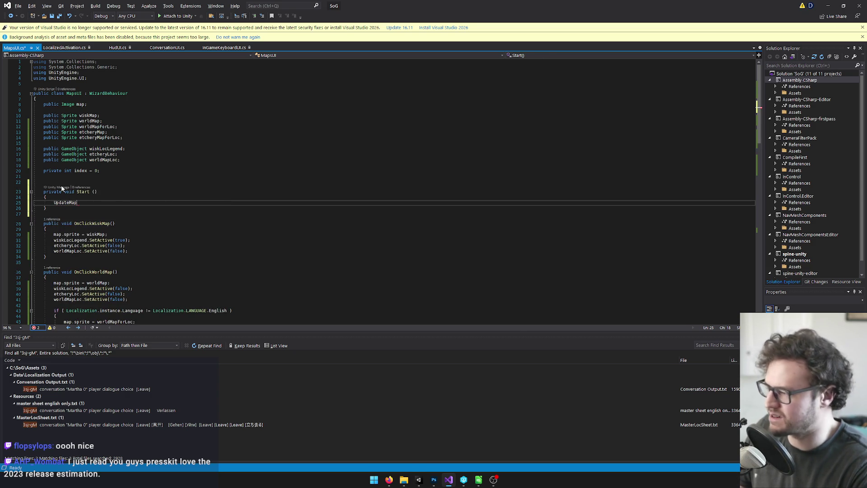
pyautogui.write('();')
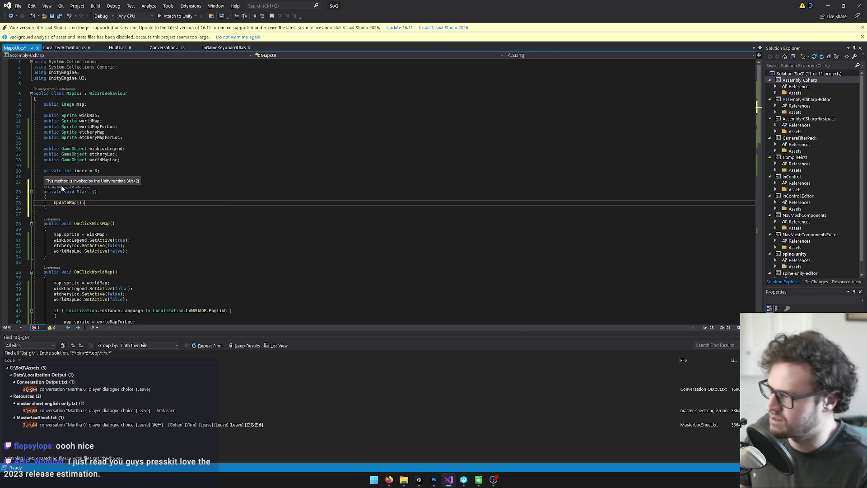
pyautogui.click(94, 176)
pyautogui.press('Delete')
pyautogui.hotkey('ctrl', 's')
# Check the new UpdateMap call and the index field's starting value 0, then return to Unity.
pyautogui.click(63, 197)
pyautogui.scroll(-6, 223, 261)
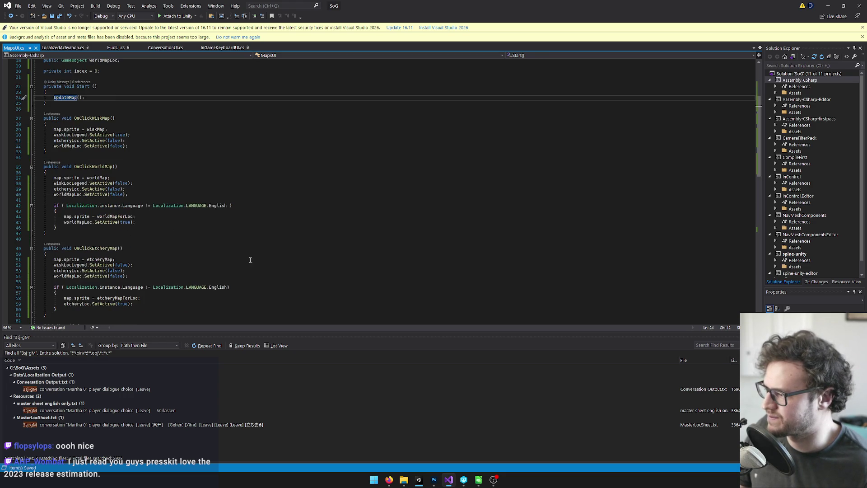
pyautogui.scroll(4, 314, 264)
pyautogui.click(150, 142)
pyautogui.click(119, 137)
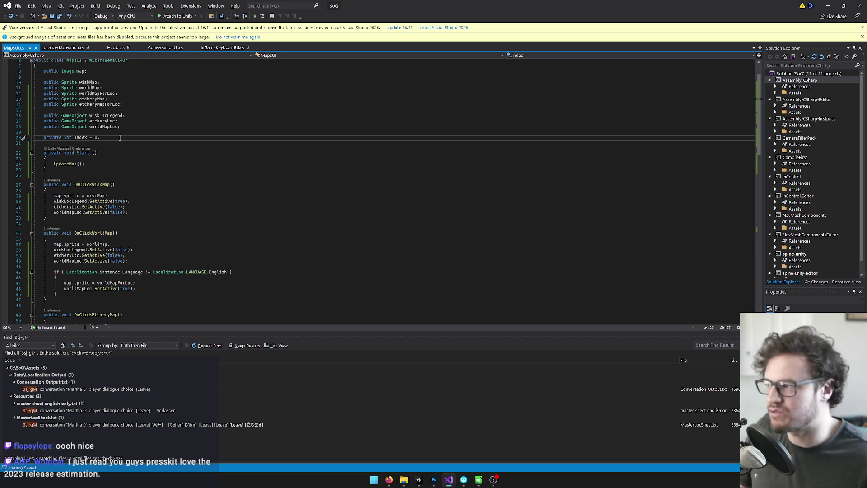
pyautogui.click(94, 137)
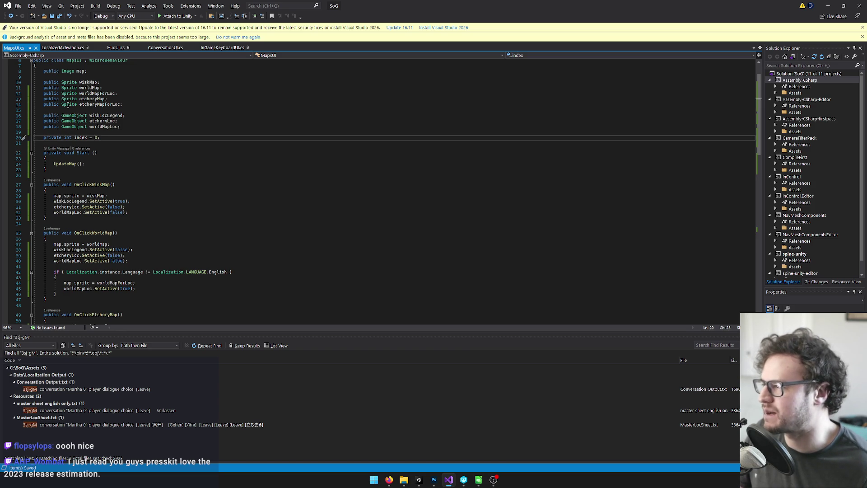
pyautogui.click(98, 152)
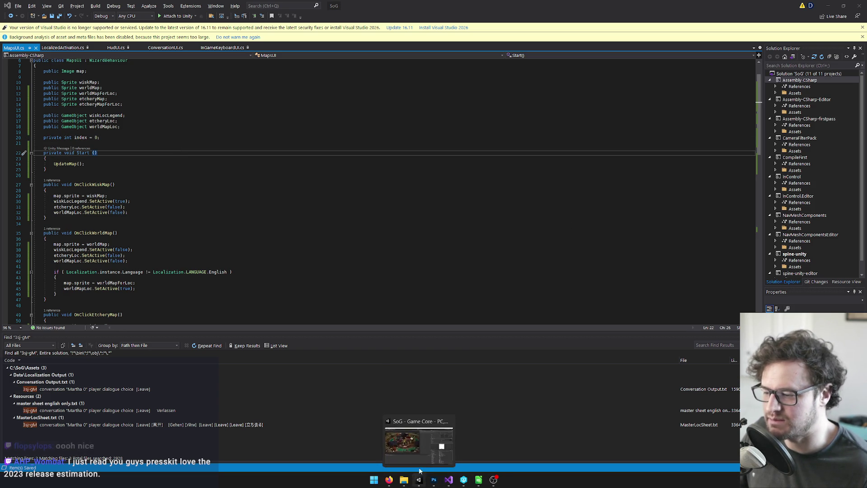
pyautogui.click(828, 6)
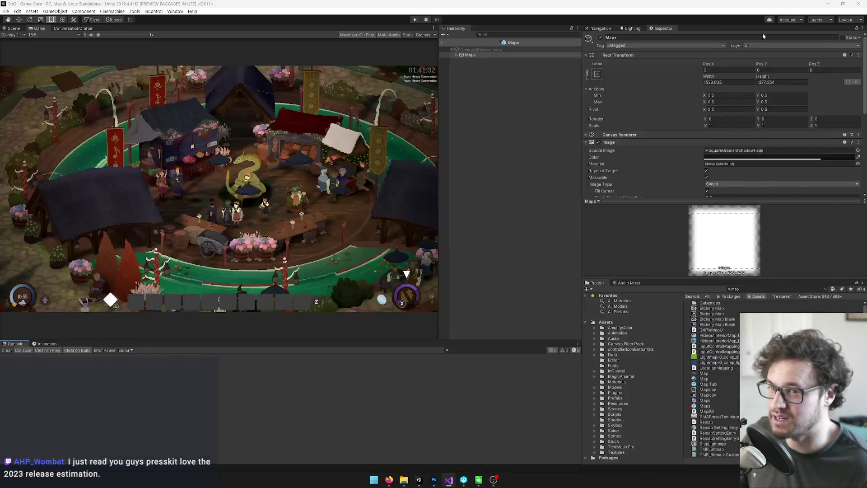
# Return from the prefab to the scene and filter the Hierarchy by the MapsUI type.
pyautogui.click(443, 41)
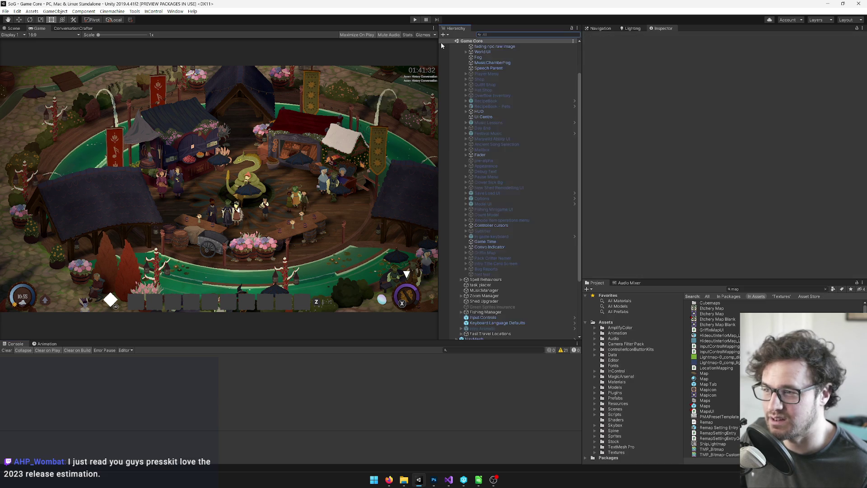
pyautogui.click(504, 33)
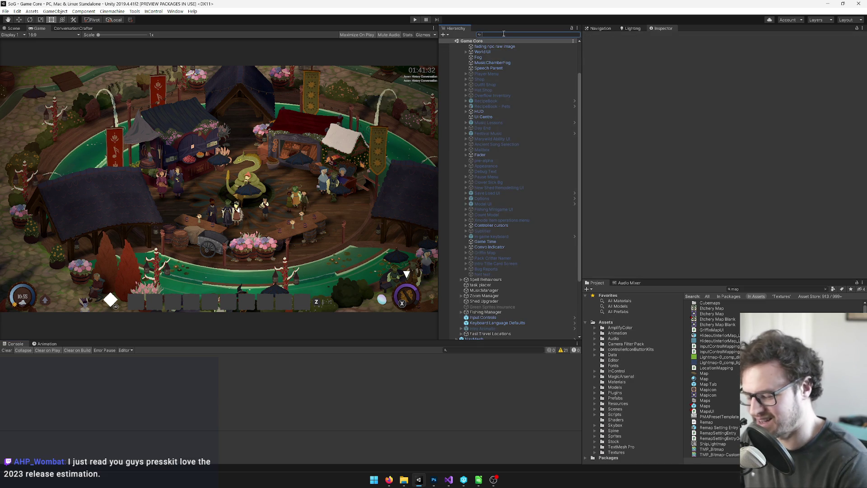
pyautogui.write('maps')
pyautogui.press('BackSpace')
pyautogui.press('BackSpace')
pyautogui.press('BackSpace')
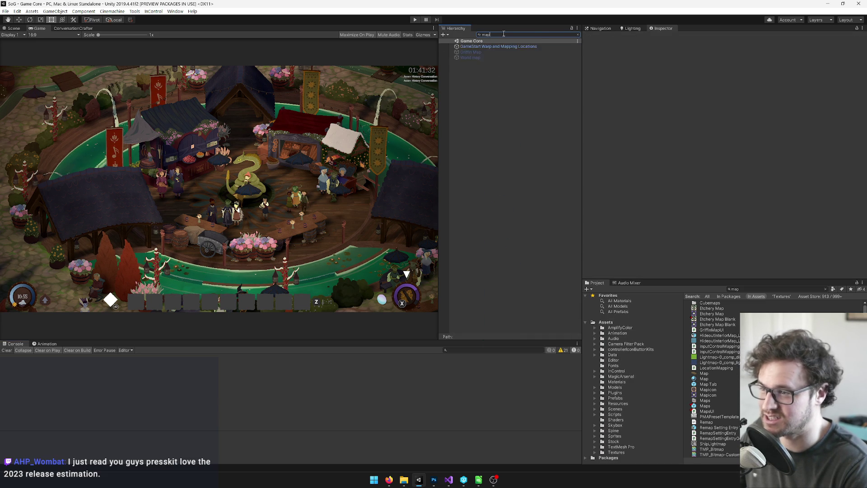
pyautogui.write('t:maps')
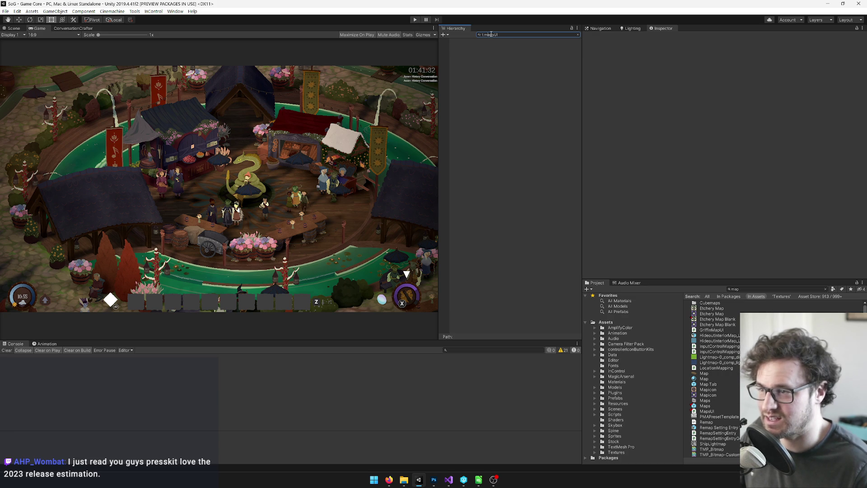
pyautogui.doubleClick(494, 34)
pyautogui.write('M')
# Find and select the MapsUI script asset in the Project, then clear the Hierarchy filter.
pyautogui.click(753, 290)
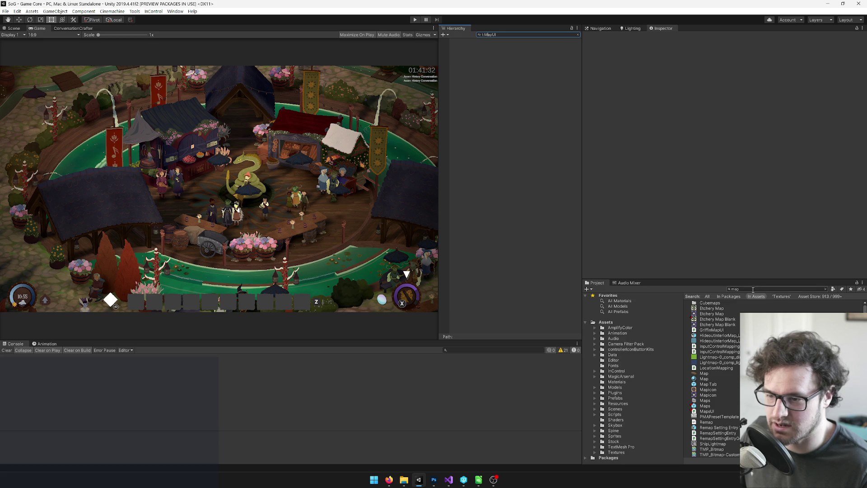
pyautogui.write('mapu')
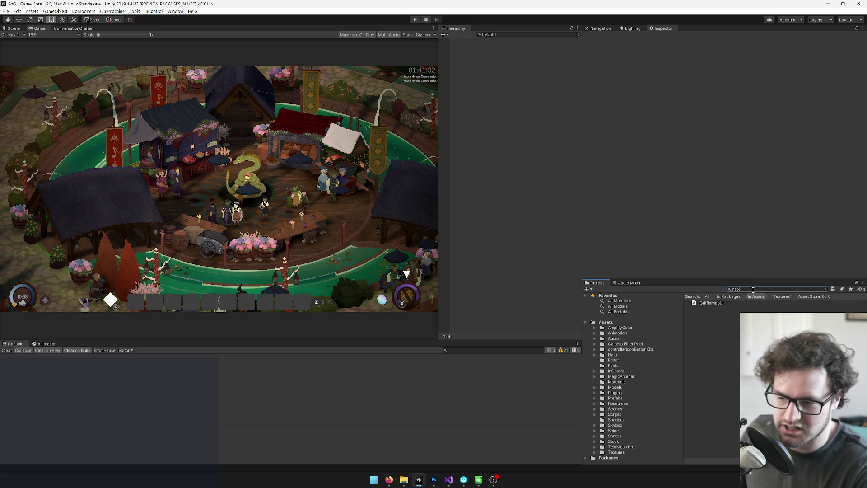
pyautogui.write('s')
pyautogui.click(701, 319)
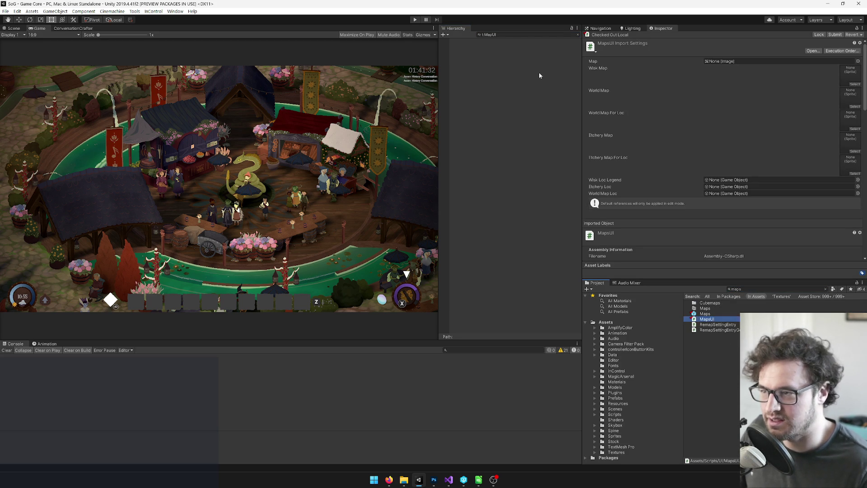
pyautogui.click(490, 35)
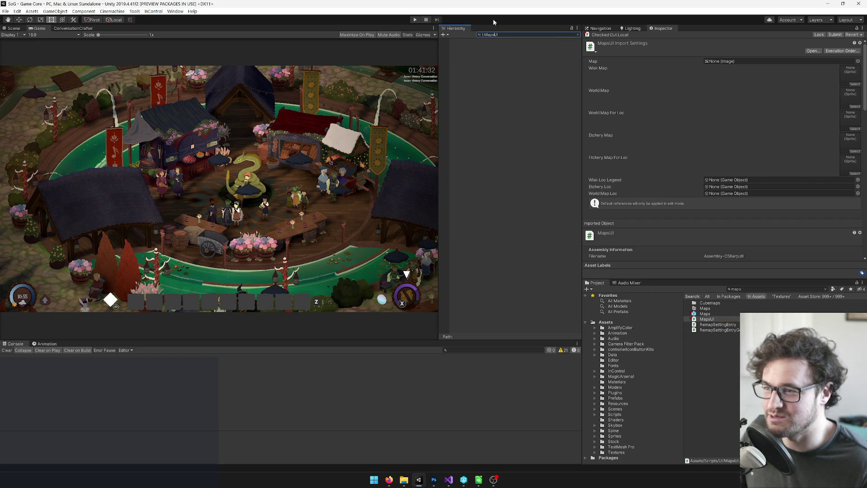
pyautogui.click(577, 34)
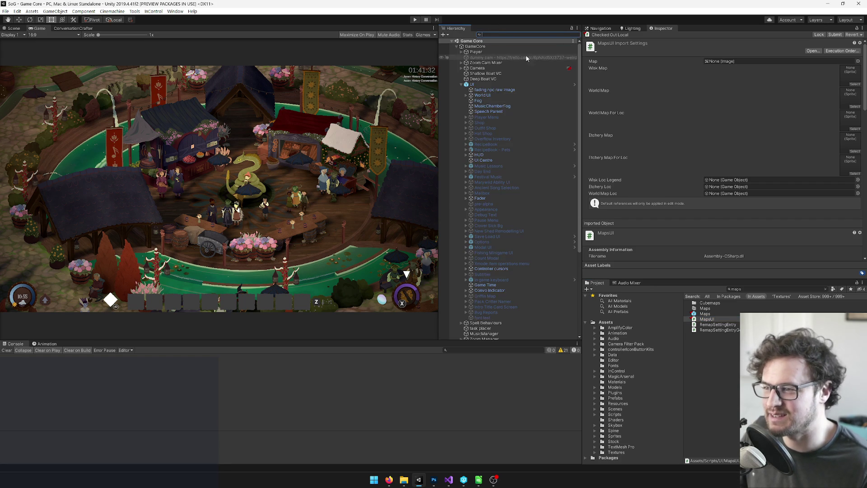
# Clear the Hierarchy search and inspect the UI, Zoom Cam Mixer, Shallow Boat VC, Camera and GameCore objects.
pyautogui.click(475, 52)
pyautogui.click(483, 85)
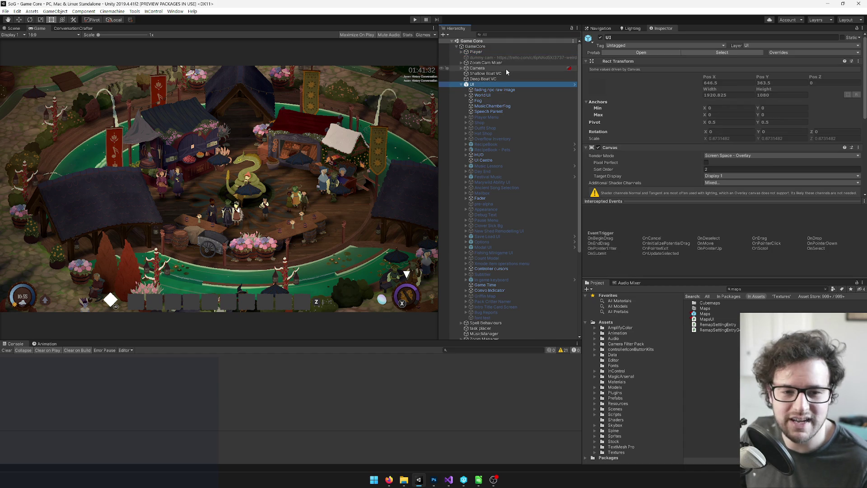
pyautogui.click(492, 63)
pyautogui.click(470, 84)
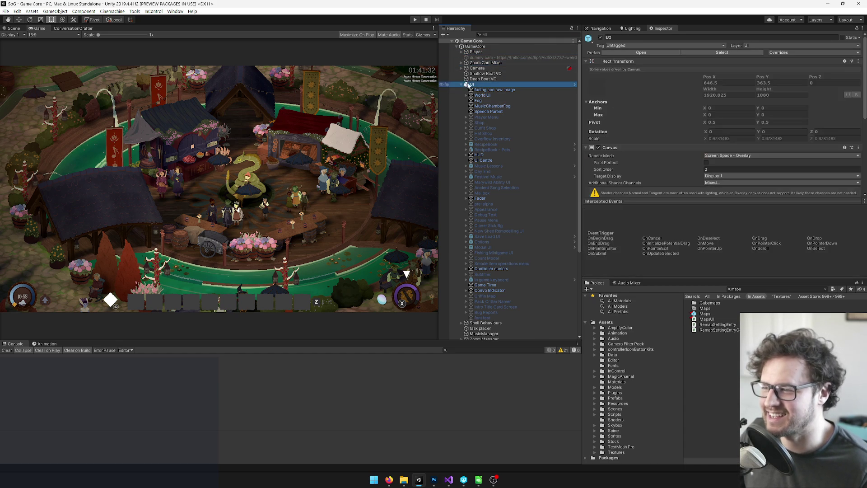
pyautogui.click(465, 85)
pyautogui.click(483, 73)
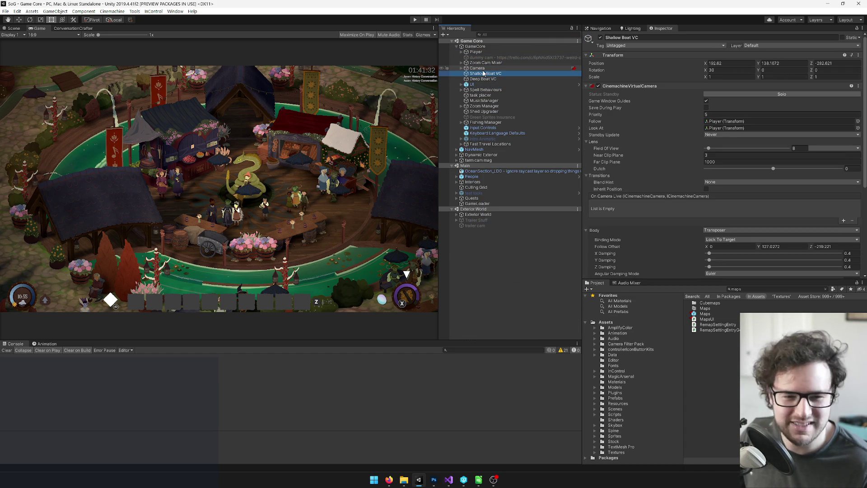
pyautogui.press('Up')
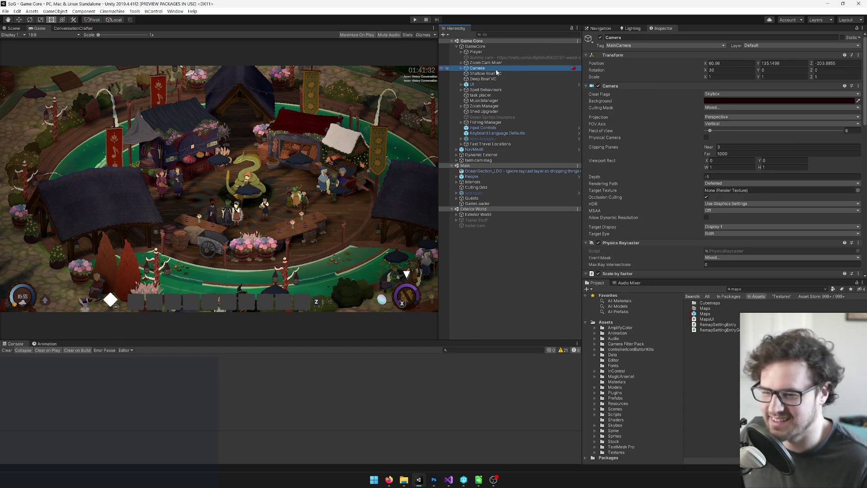
pyautogui.press('Up')
pyautogui.press('Up')
pyautogui.press('Up')
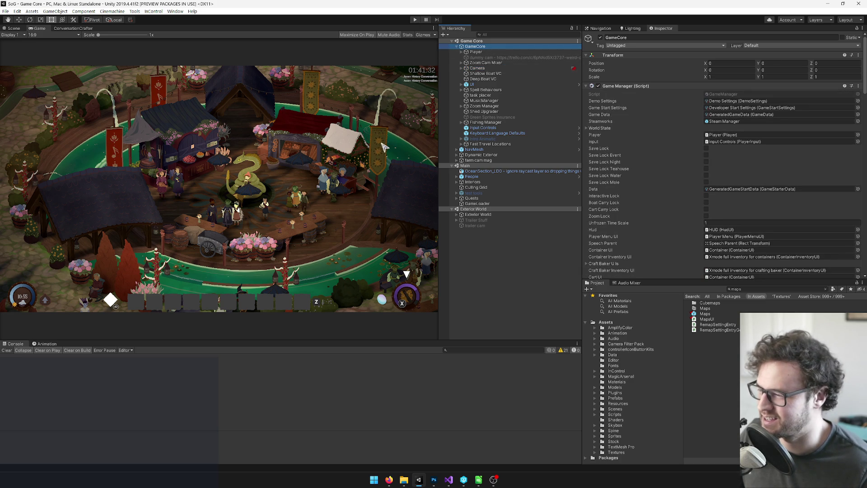
# Find the MapsUI script among the 'maps' Project results and open it in the code editor.
pyautogui.click(302, 165)
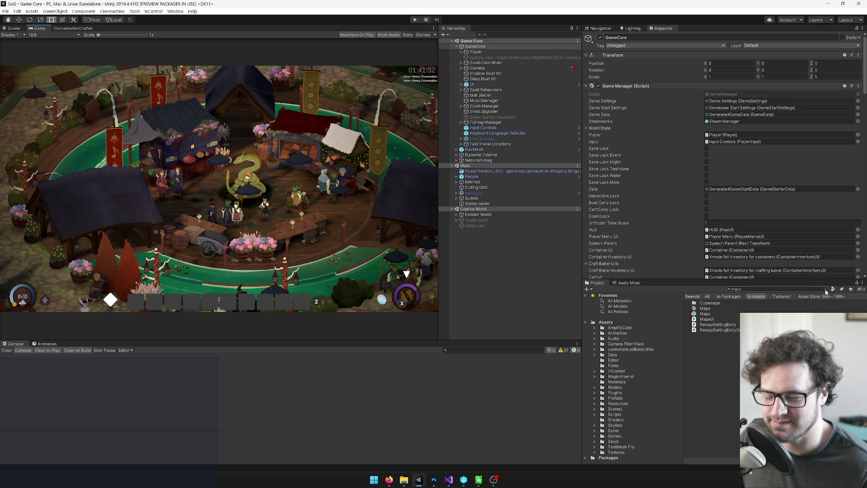
pyautogui.click(714, 308)
pyautogui.click(722, 319)
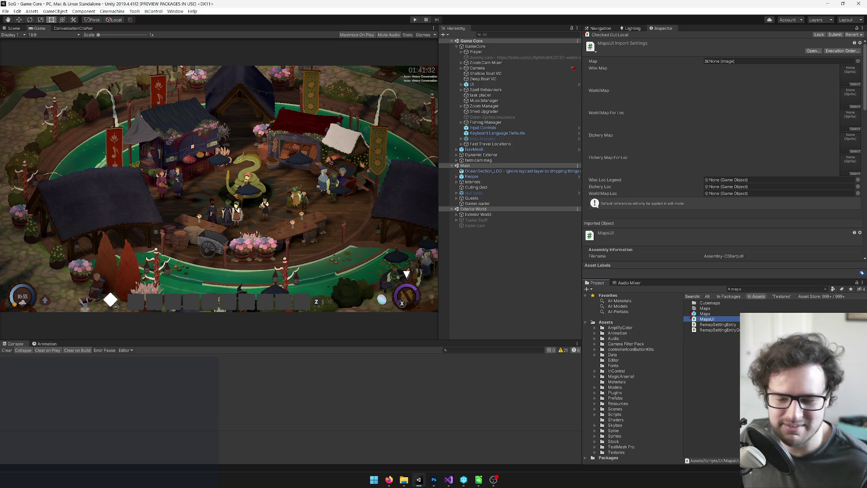
pyautogui.click(762, 289)
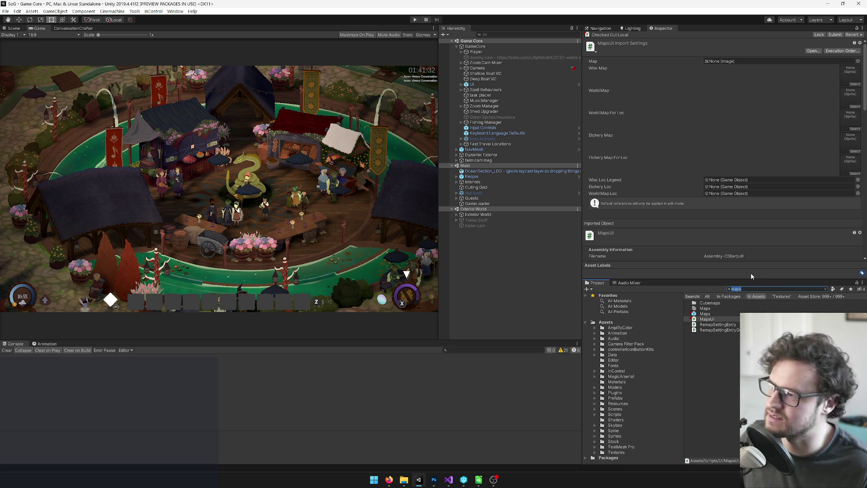
pyautogui.click(448, 480)
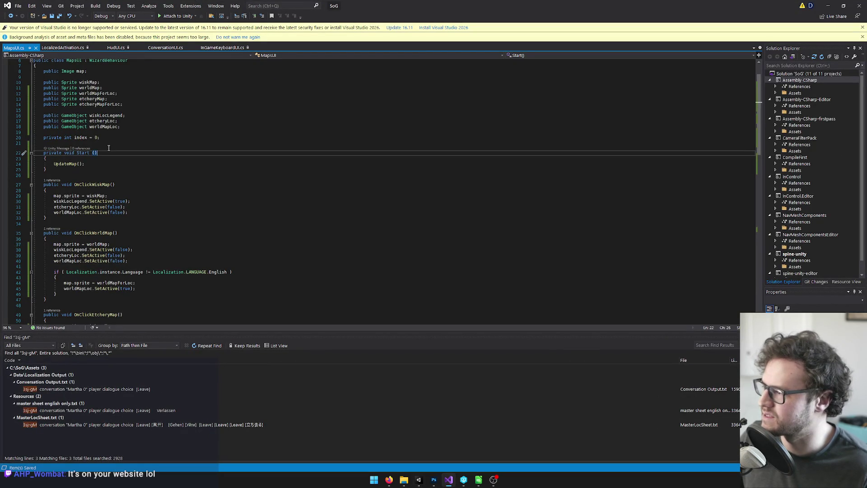
# Change the index field's modifier on line 20 from private to static.
pyautogui.click(54, 142)
pyautogui.click(53, 137)
pyautogui.doubleClick(53, 137)
pyautogui.write('static')
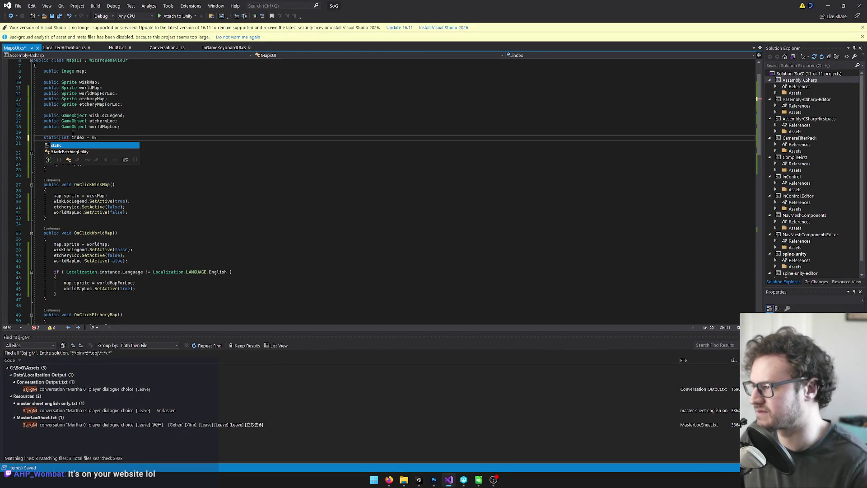
pyautogui.press('Tab')
pyautogui.press('Up')
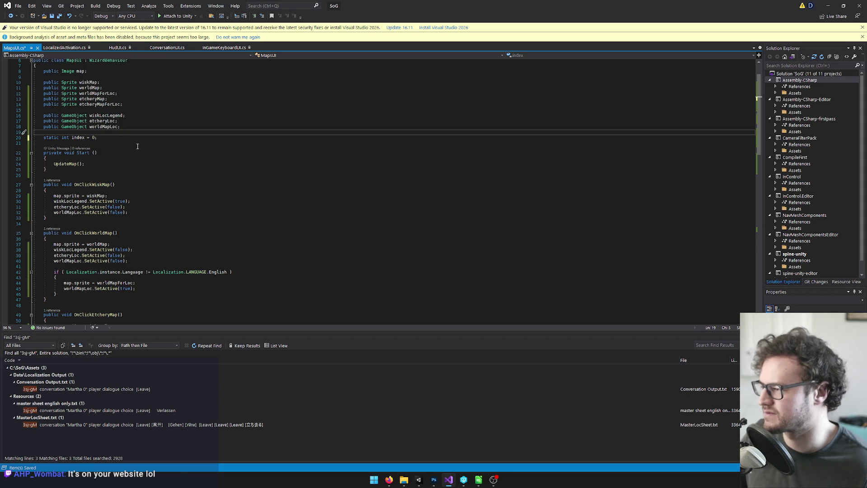
# Add the comment '// so that the map persist' after the index declaration.
pyautogui.click(111, 138)
pyautogui.write('// 0 =')
pyautogui.write('that the map persist')
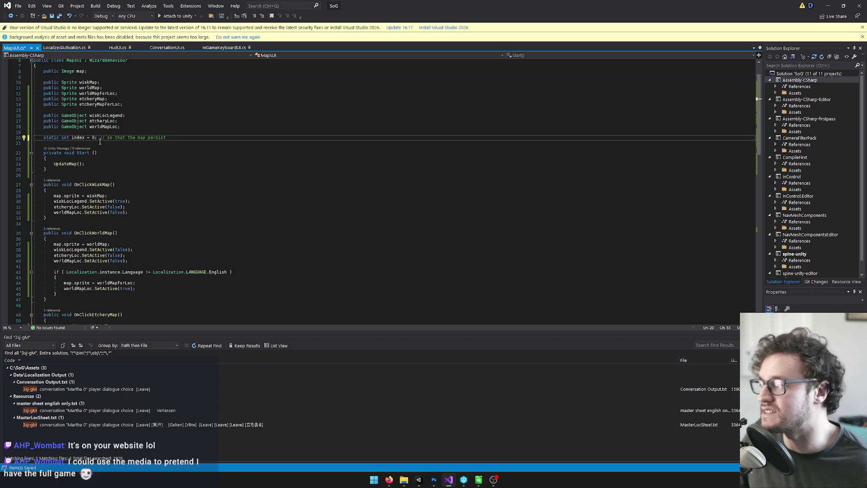
pyautogui.click(96, 132)
# Remove the static keyword so index is a plain int index = 0.
pyautogui.doubleClick(52, 137)
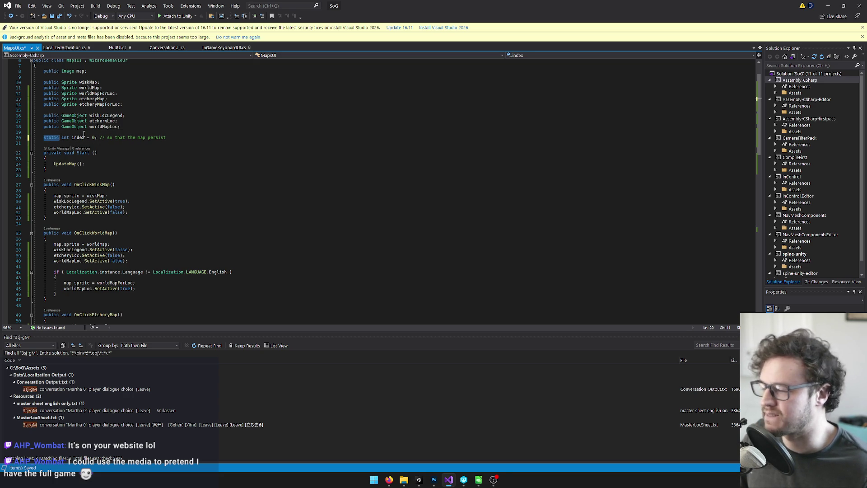
pyautogui.press('Delete')
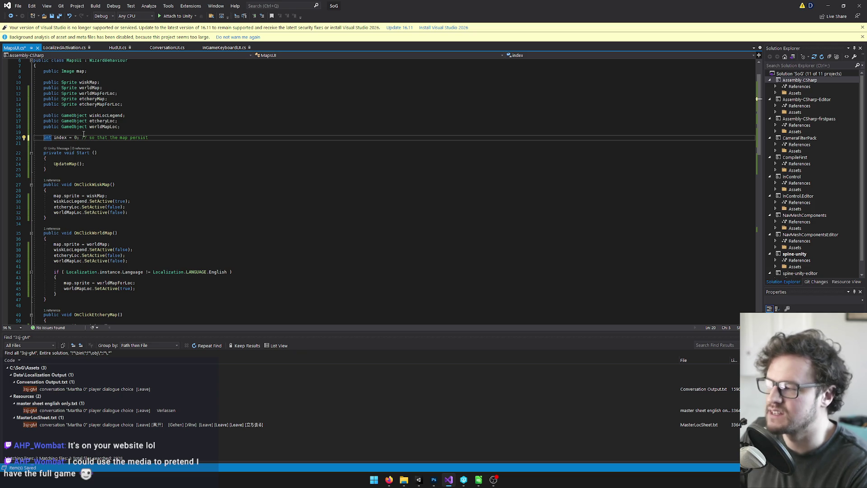
pyautogui.click(154, 139)
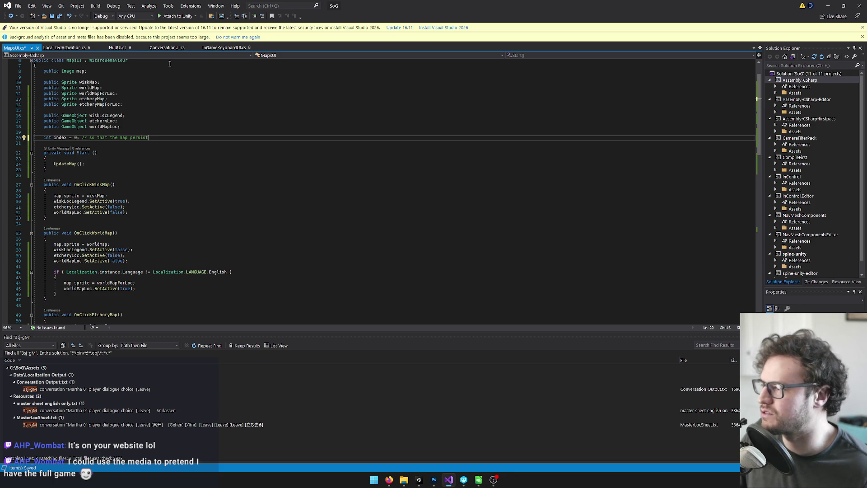
pyautogui.click(419, 479)
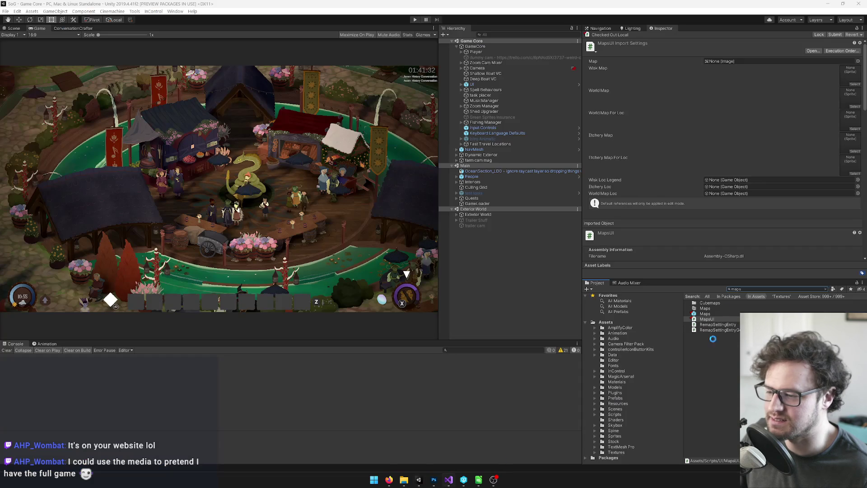
# Search 'world' in the Project and check out the GameWorldState script.
pyautogui.click(747, 290)
pyautogui.write('world')
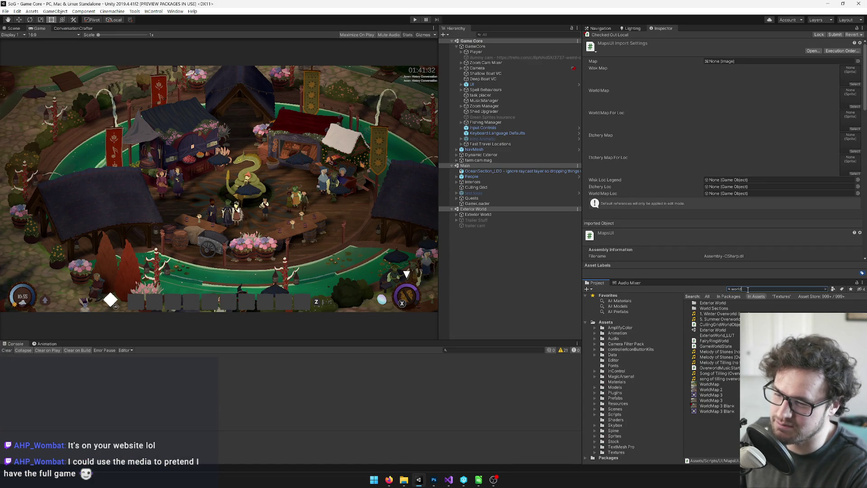
pyautogui.click(715, 346)
pyautogui.click(851, 35)
# Search 'playerd' and open the PlayerData script in Visual Studio.
pyautogui.click(727, 290)
pyautogui.write('play')
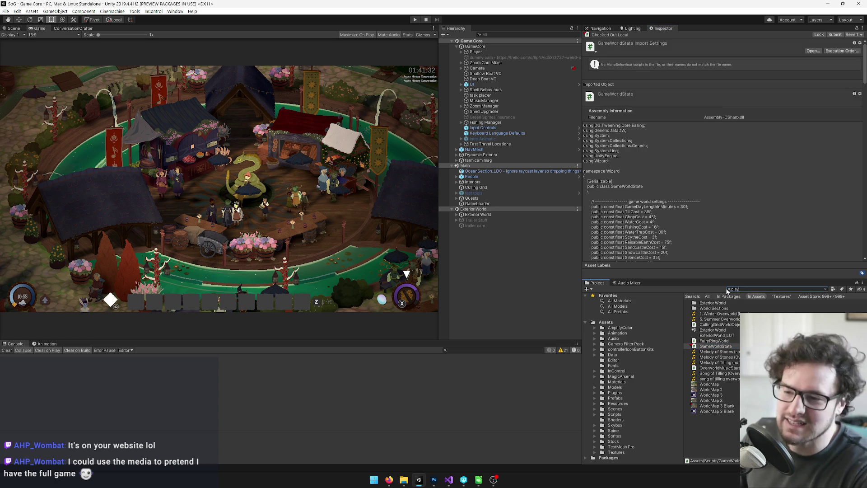
pyautogui.write('erd')
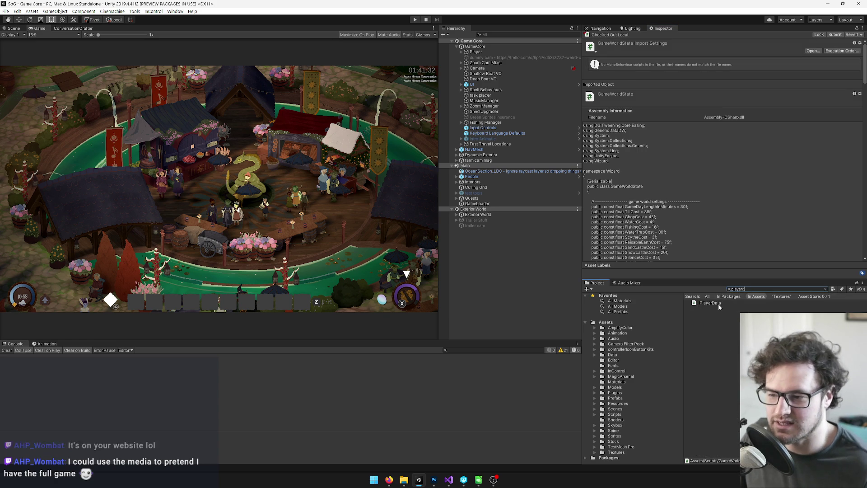
pyautogui.click(718, 303)
pyautogui.doubleClick(711, 305)
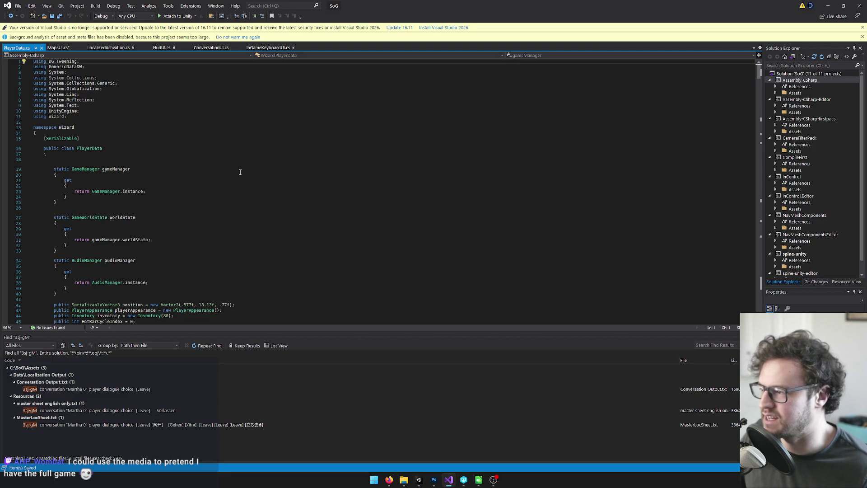
# Insert a blank line after the HotBarCycleIndex field on line 45 of PlayerData.cs.
pyautogui.scroll(-8, 239, 185)
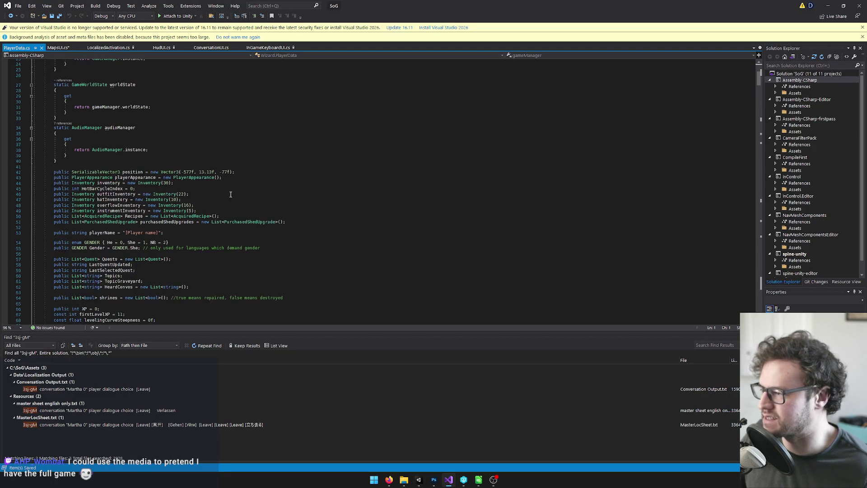
pyautogui.click(243, 159)
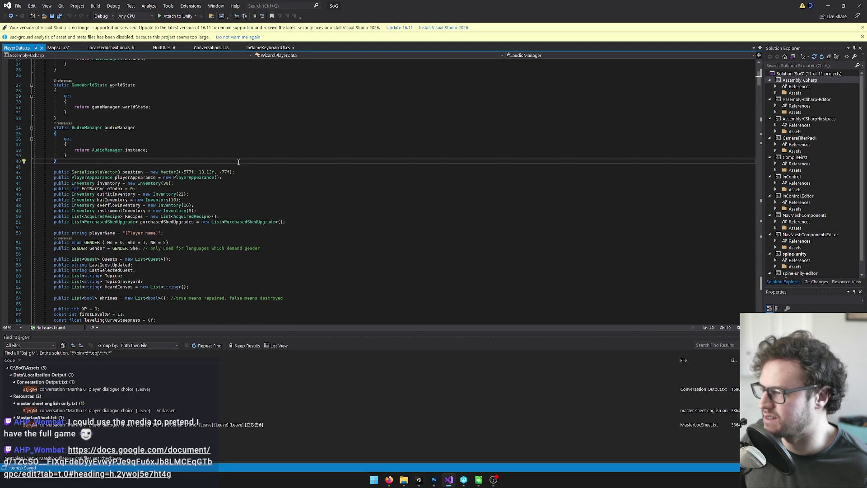
pyautogui.scroll(-3, 227, 163)
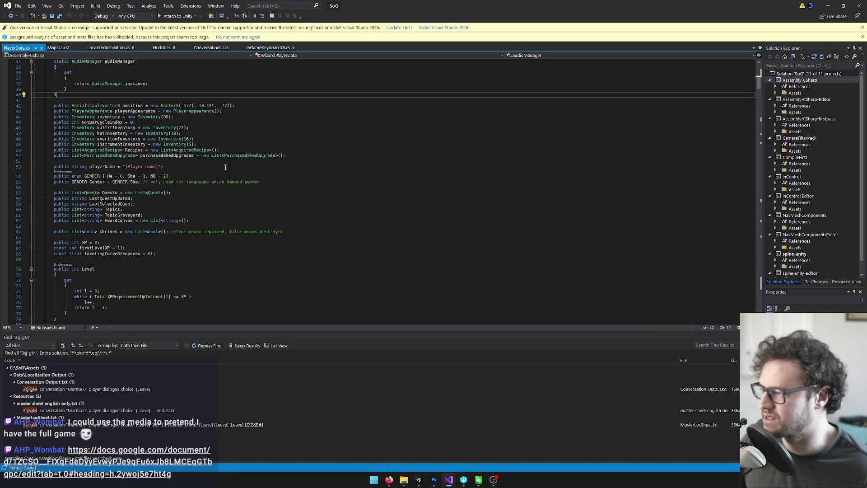
pyautogui.click(312, 155)
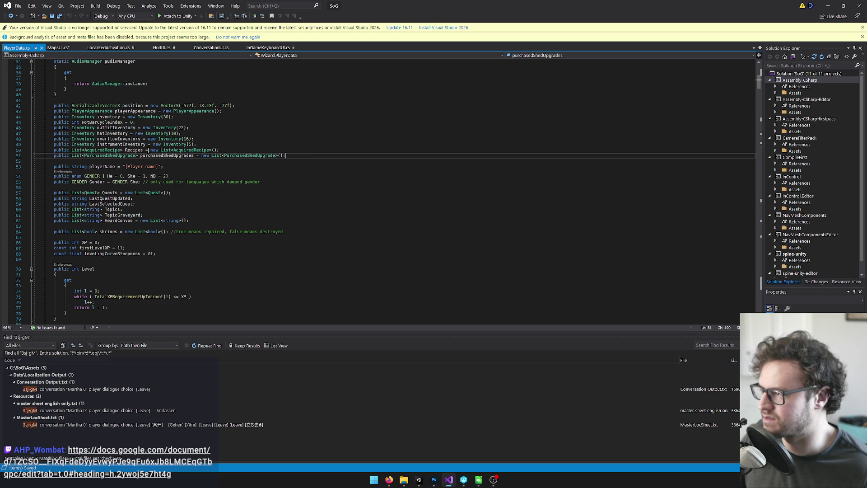
pyautogui.click(141, 121)
pyautogui.press('Return')
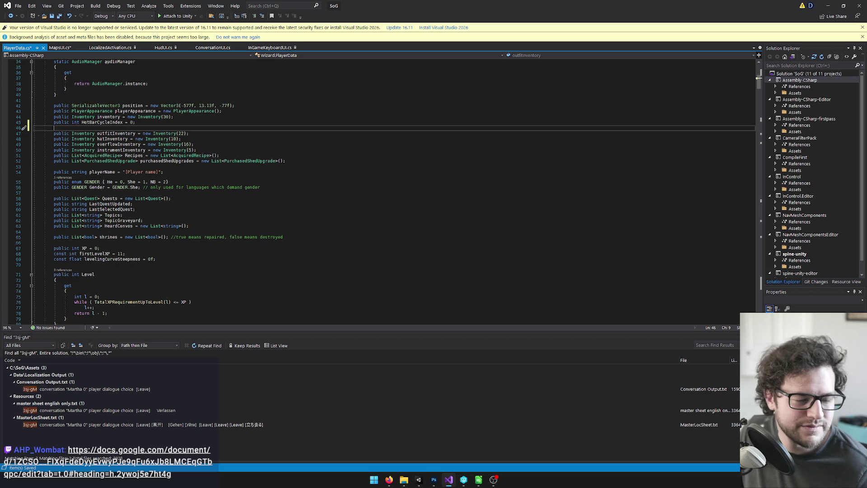
pyautogui.click(389, 480)
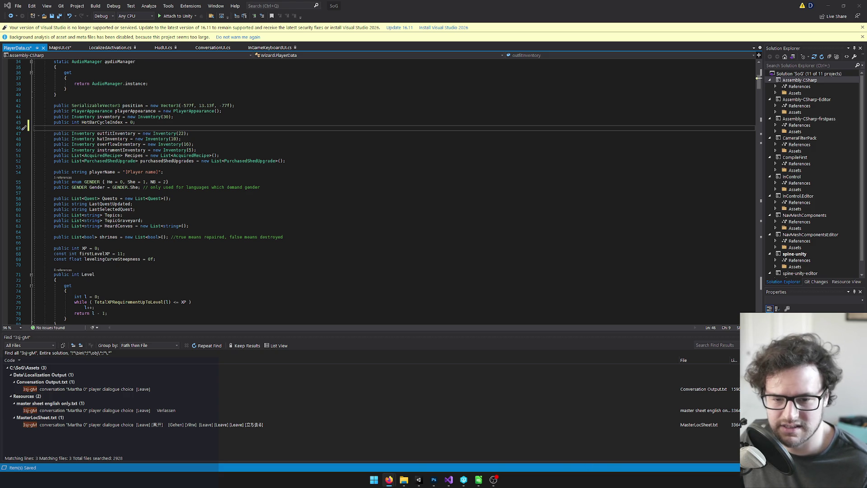
pyautogui.moveTo(445, 481)
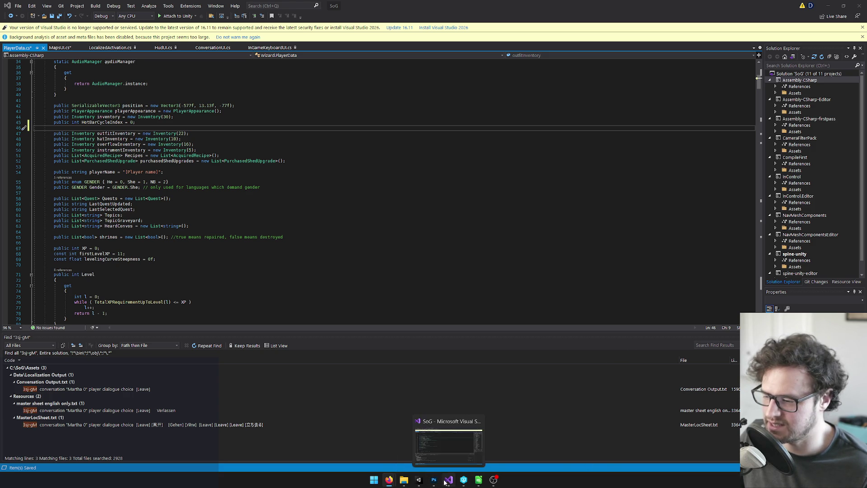
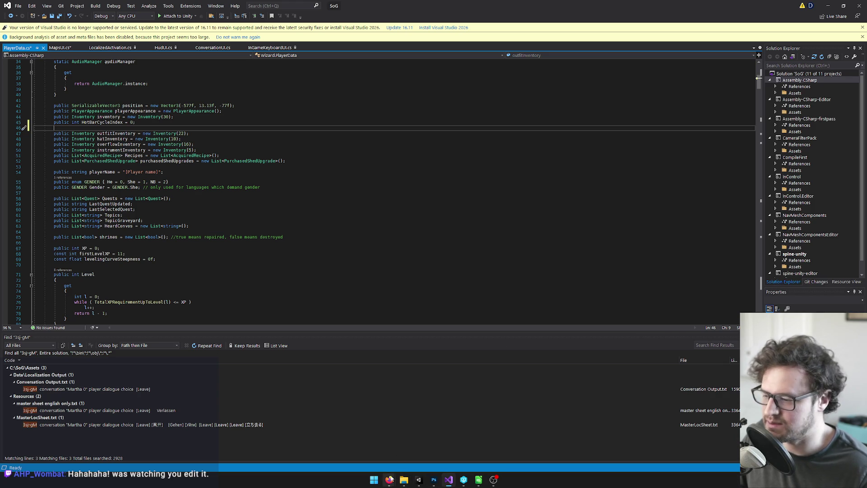
# Add a [System.NonSerialized] public int MapIndex = 0 field on line 46 of PlayerData.cs, then go to MapsUI.cs.
pyautogui.click(493, 482)
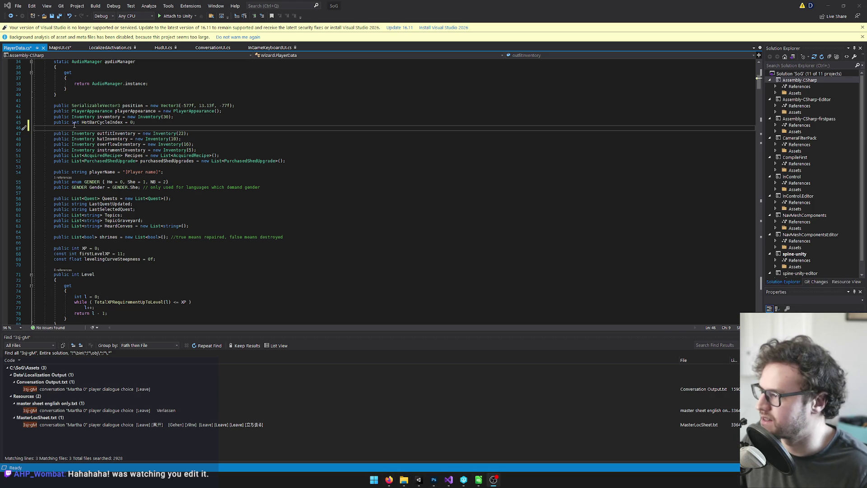
pyautogui.click(72, 129)
pyautogui.write('[')
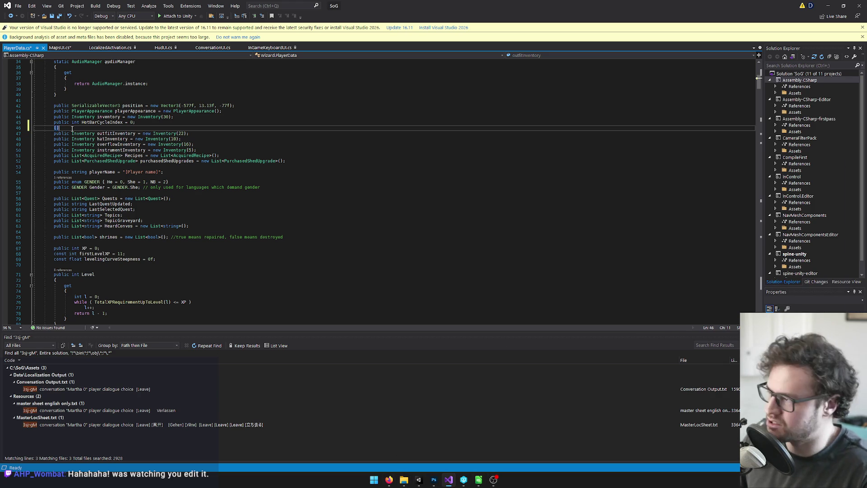
pyautogui.write('System.non')
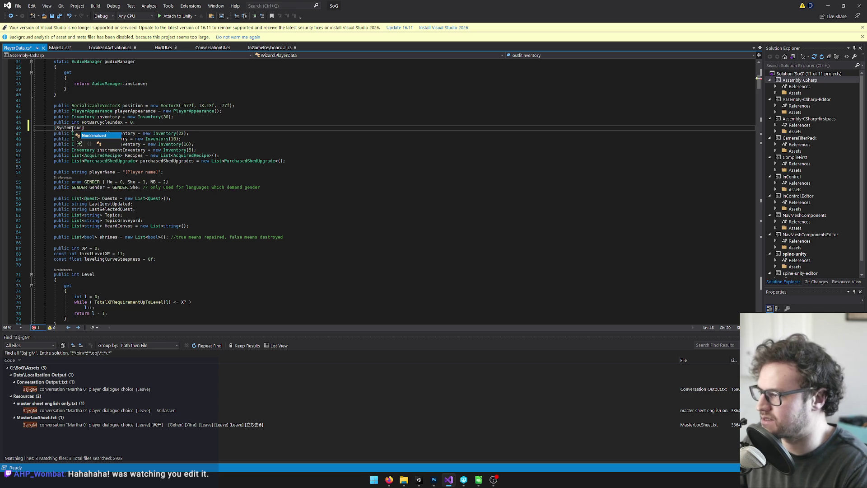
pyautogui.write('] public int M')
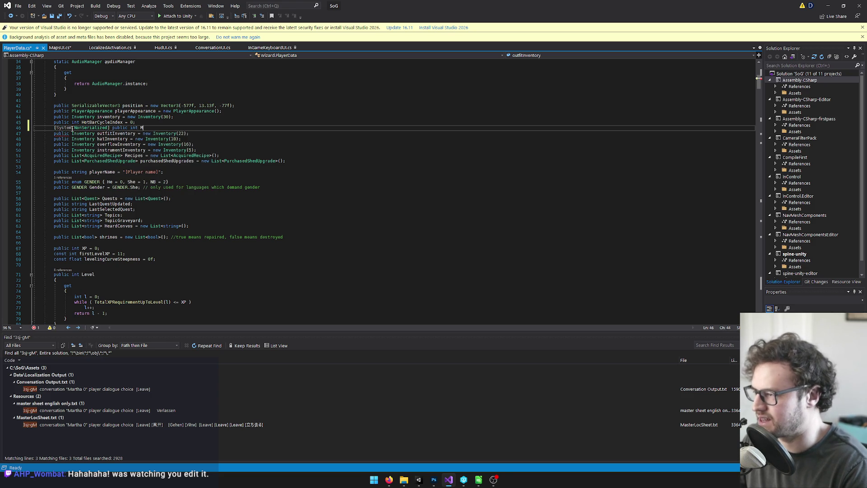
pyautogui.write('apIndex ')
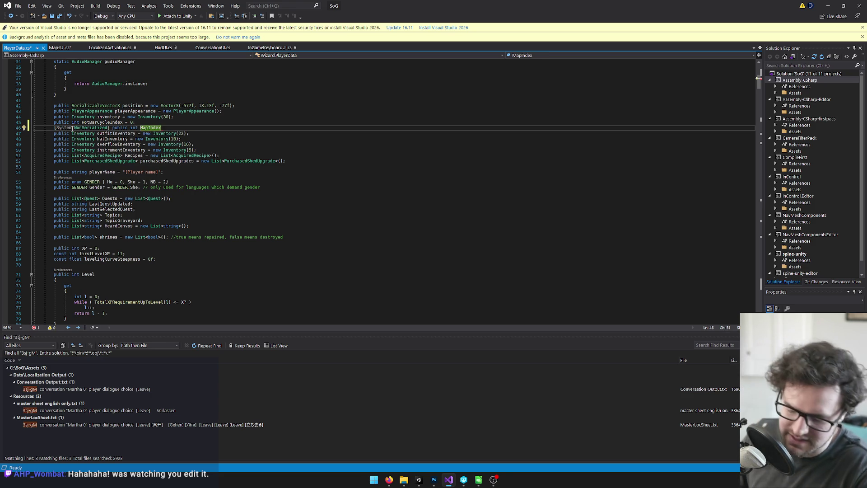
pyautogui.write('= 0;')
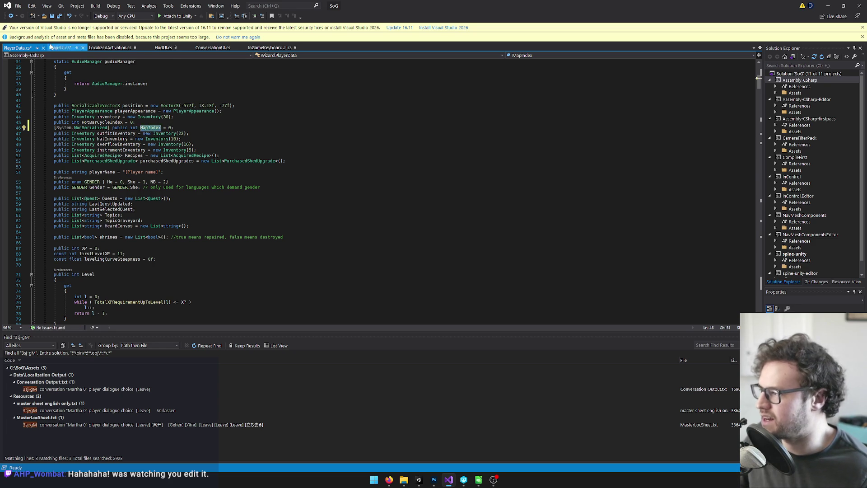
pyautogui.hotkey('ctrl', 'Tab')
pyautogui.click(60, 138)
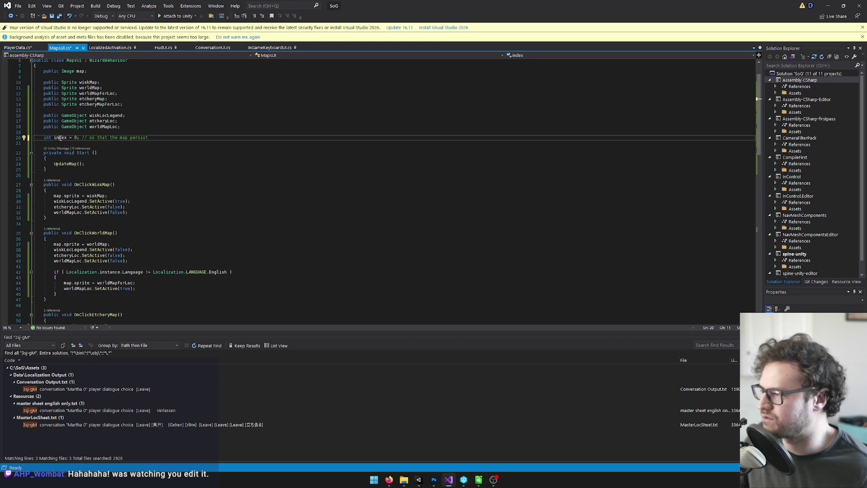
# Delete MapsUI's local int index declaration and save PlayerData.cs.
pyautogui.doubleClick(60, 137)
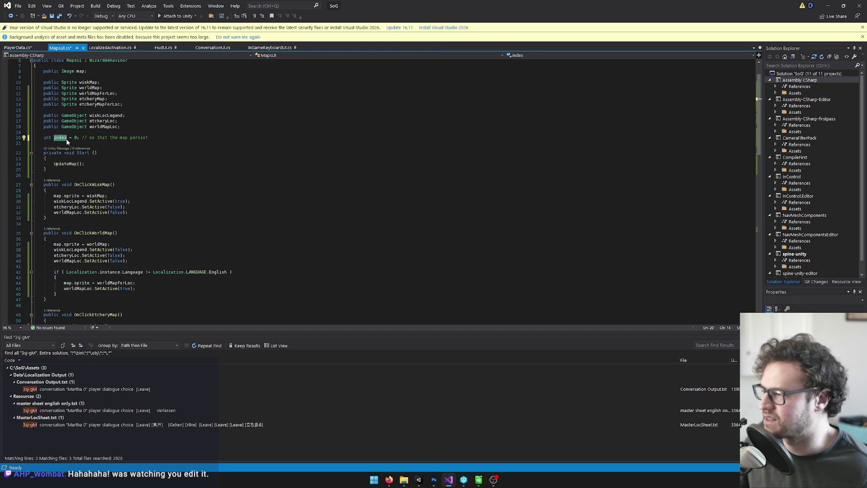
pyautogui.moveTo(113, 143); pyautogui.dragTo(1, 136)
pyautogui.press('BackSpace')
pyautogui.press('BackSpace')
pyautogui.press('BackSpace')
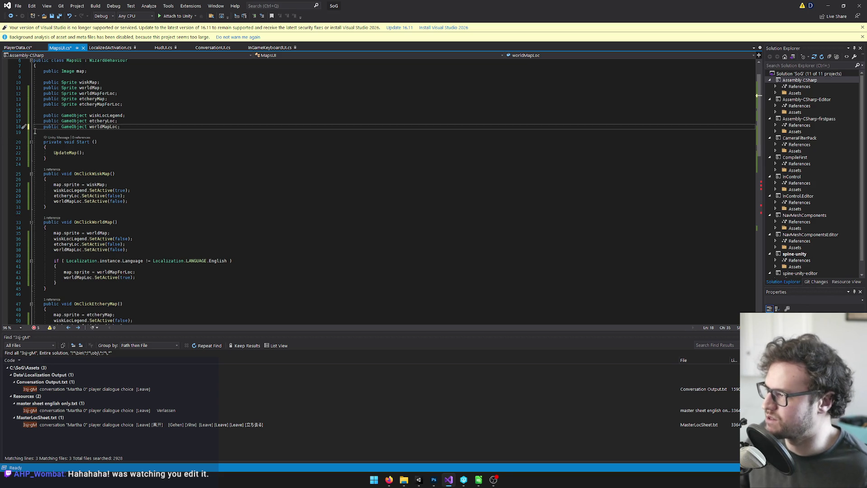
pyautogui.click(24, 48)
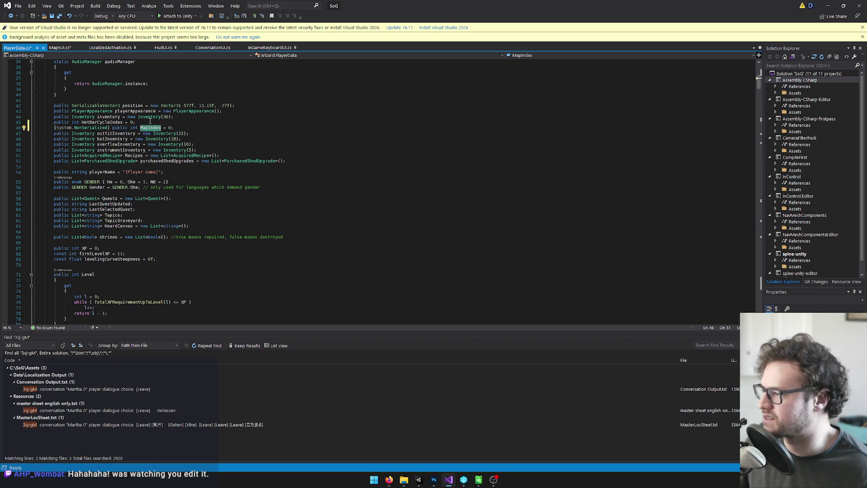
pyautogui.hotkey('ctrl', 's')
# Replace index with playerData.MapIndex in the increment and on lines 67 and 69.
pyautogui.click(52, 49)
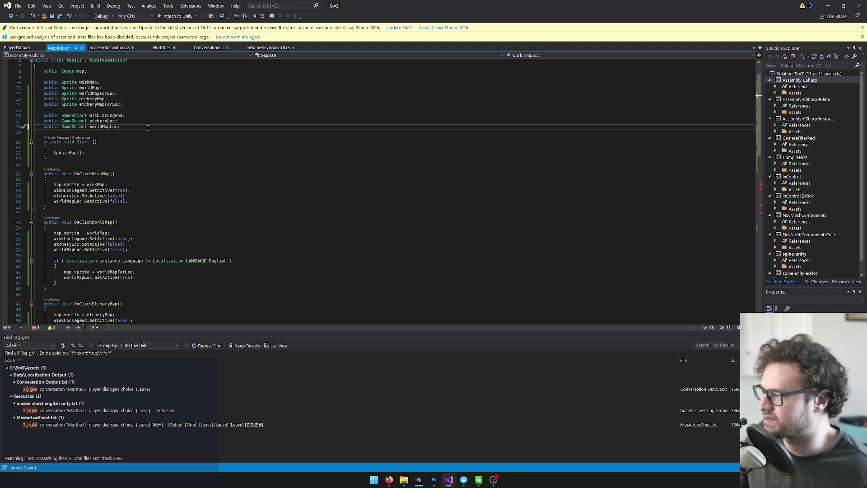
pyautogui.scroll(-7, 166, 153)
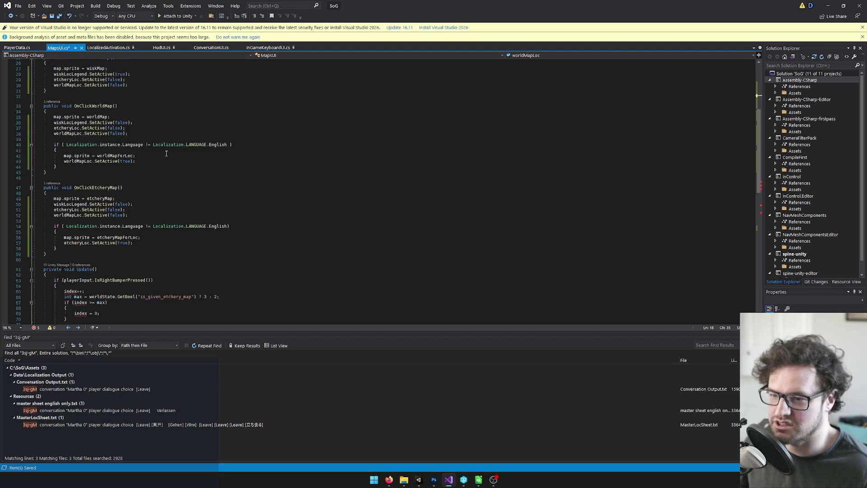
pyautogui.scroll(-4, 166, 154)
pyautogui.click(66, 224)
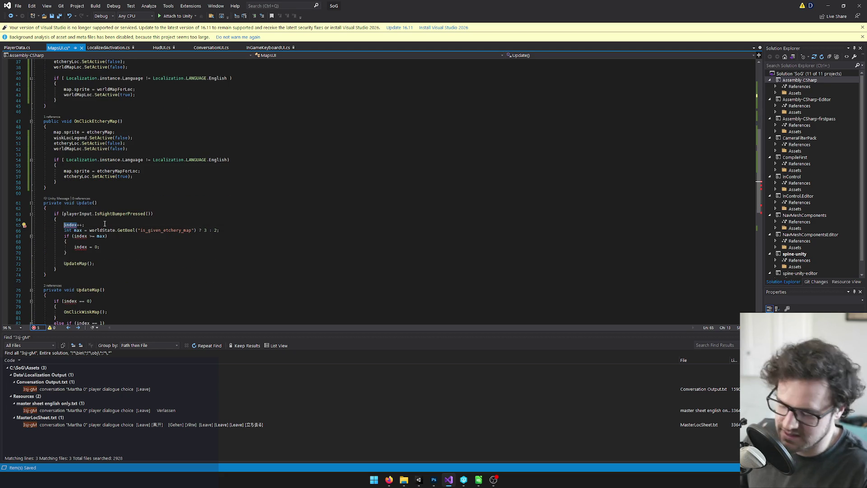
pyautogui.write('player')
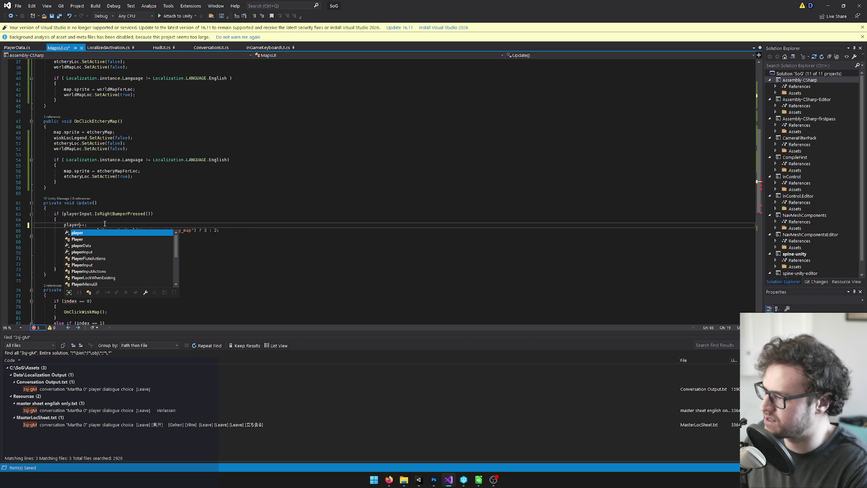
pyautogui.write('Data.MapIndex')
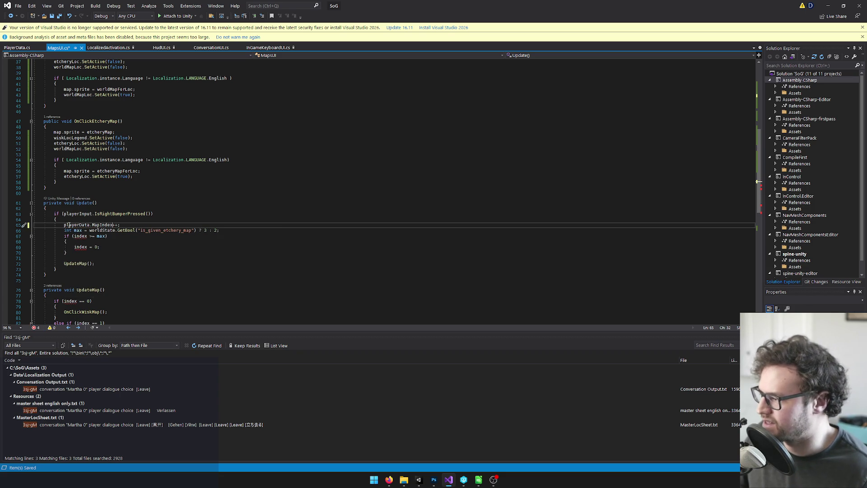
pyautogui.doubleClick(75, 224)
pyautogui.hotkey('ctrl', 'c')
pyautogui.doubleClick(81, 235)
pyautogui.hotkey('ctrl', 'v')
pyautogui.doubleClick(80, 247)
pyautogui.hotkey('ctrl', 'v')
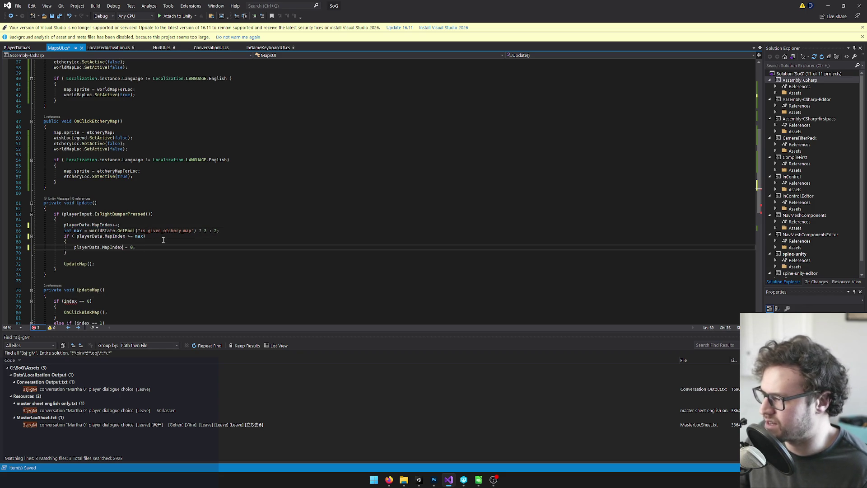
# Replace the remaining index references on lines 78 and 82 with playerData.MapIndex.
pyautogui.scroll(-1, 164, 239)
pyautogui.doubleClick(63, 285)
pyautogui.hotkey('ctrl', 'v')
pyautogui.scroll(-2, 92, 262)
pyautogui.doubleClick(81, 273)
pyautogui.hotkey('ctrl', 'v')
# Save MapsUI.cs and return to the Unity editor.
pyautogui.scroll(-2, 181, 239)
pyautogui.scroll(15, 217, 212)
pyautogui.click(151, 180)
pyautogui.click(153, 175)
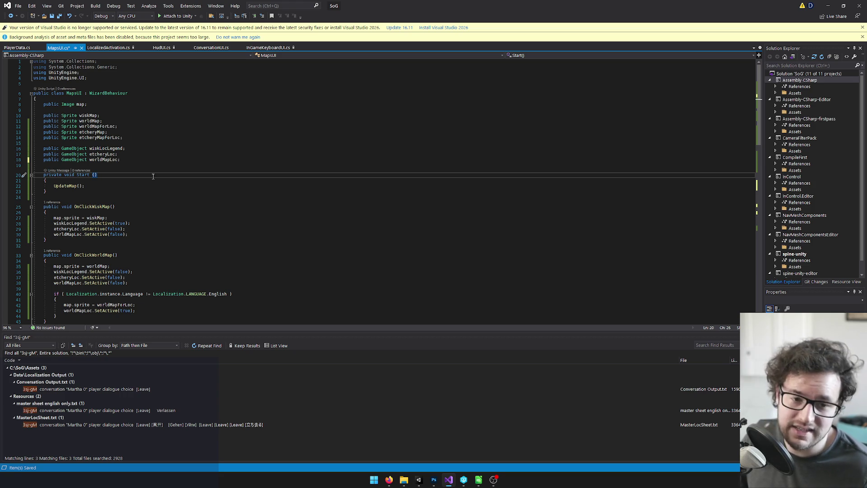
pyautogui.press('Down')
pyautogui.hotkey('ctrl', 's')
pyautogui.press('Up')
pyautogui.press('Up')
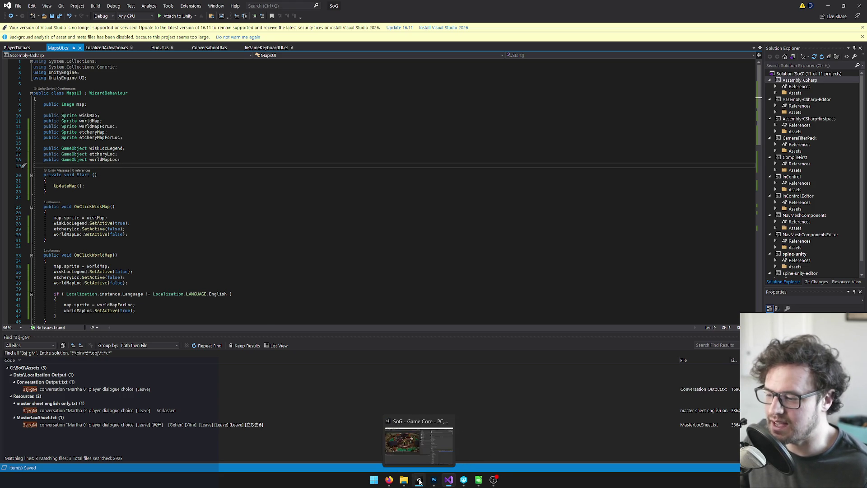
pyautogui.click(393, 396)
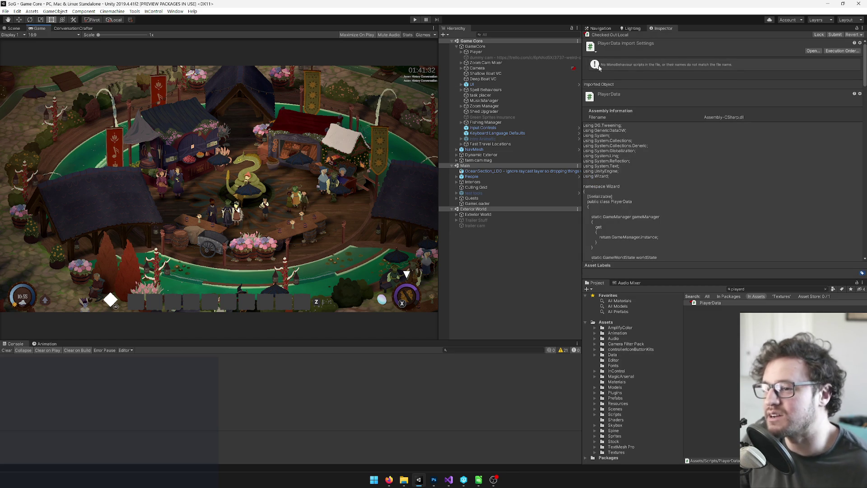
# Drag the Game/Hierarchy splitter right to widen the Game view, then enter Play mode.
pyautogui.moveTo(585, 93); pyautogui.dragTo(591, 93)
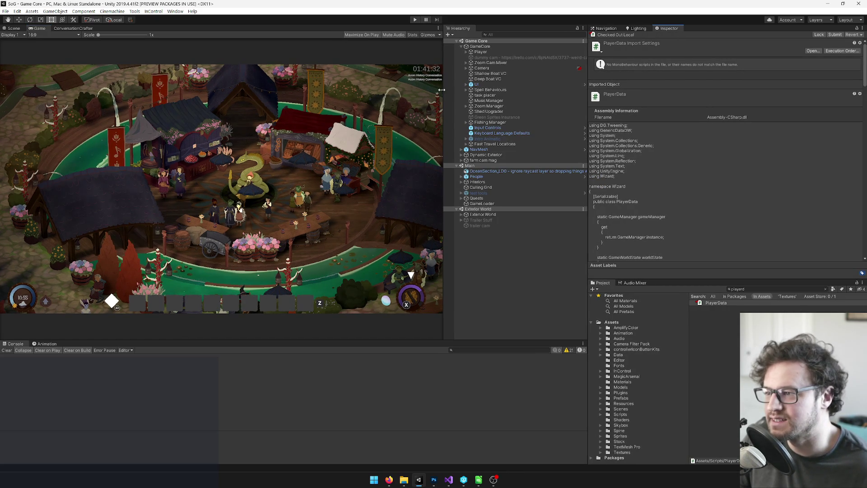
pyautogui.moveTo(449, 90); pyautogui.dragTo(622, 89)
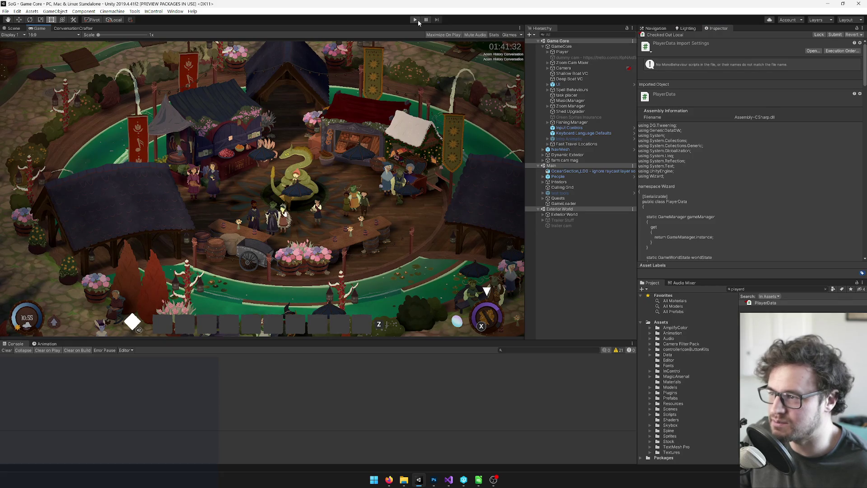
pyautogui.click(418, 20)
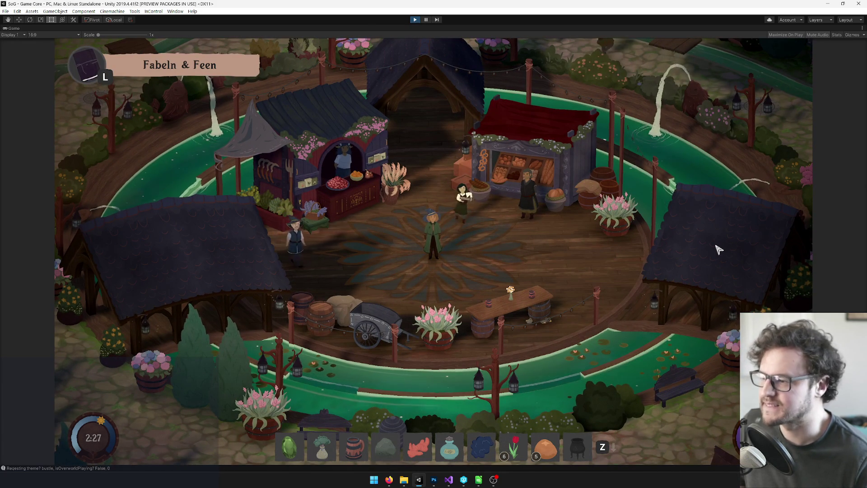
# Open the in-game map with M, switch between Welt, Wisk and Das Gravurwerk, then close it.
pyautogui.press('m')
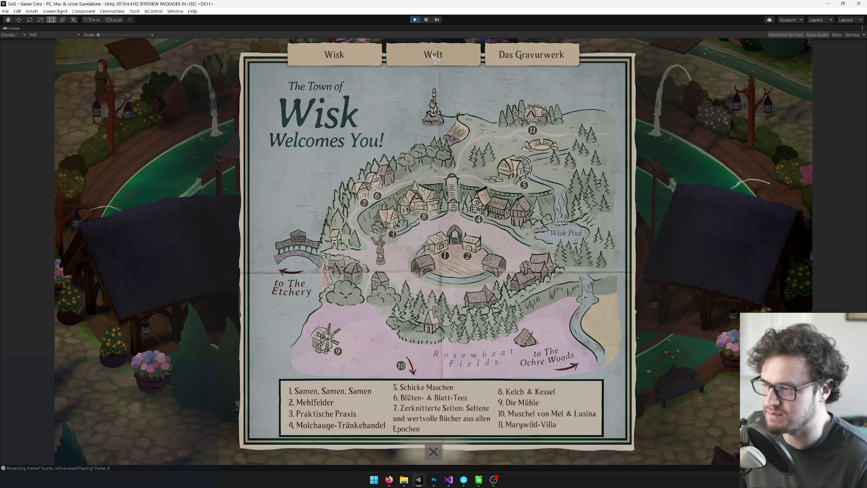
pyautogui.click(433, 58)
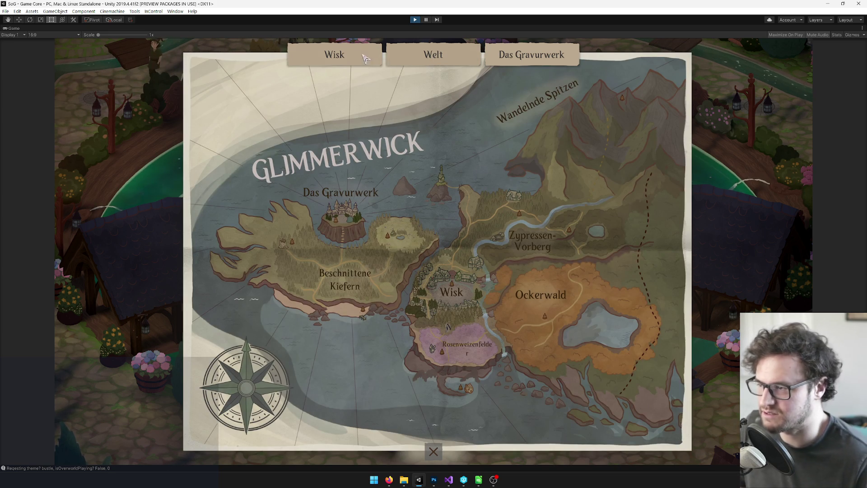
pyautogui.click(541, 60)
pyautogui.click(542, 61)
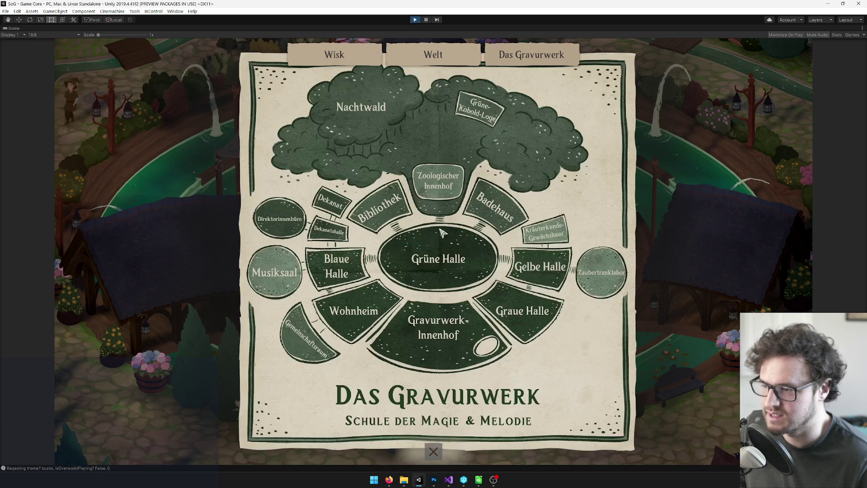
pyautogui.click(433, 451)
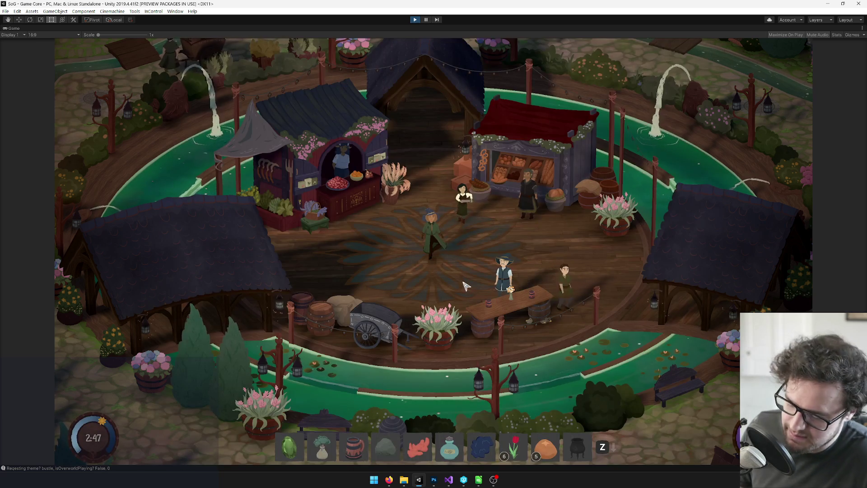
# Reopen the map, cycle through Das Gravurwerk, Wisk and Welt, close and reopen it.
pyautogui.press('m')
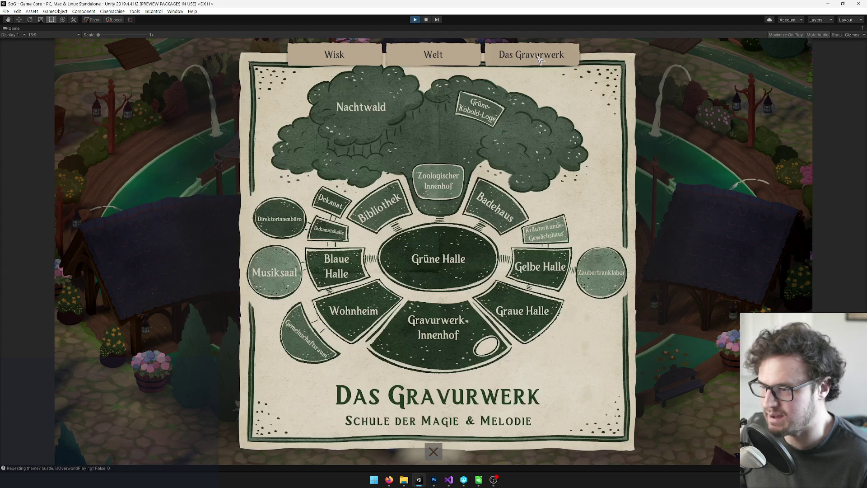
pyautogui.click(532, 57)
pyautogui.click(452, 56)
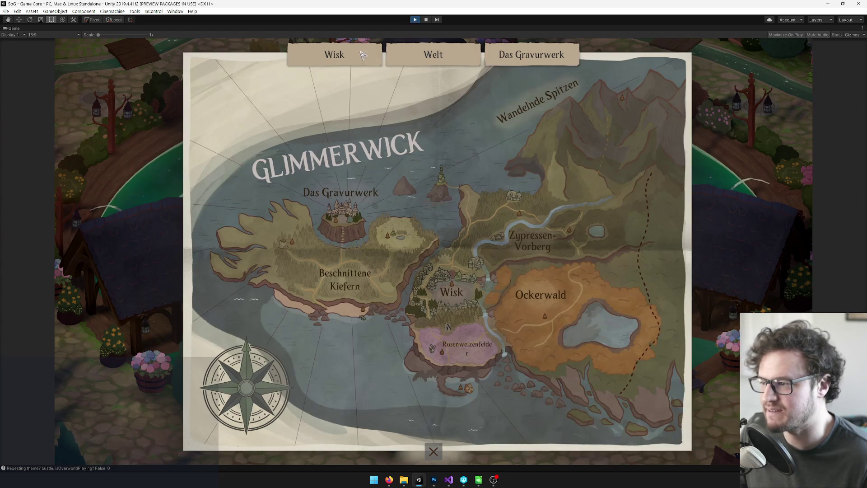
pyautogui.click(336, 56)
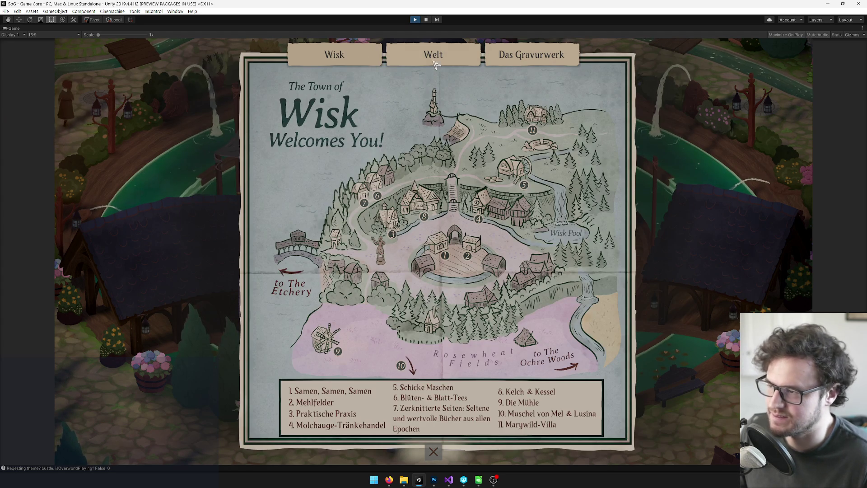
pyautogui.click(433, 55)
pyautogui.click(433, 452)
pyautogui.press('m')
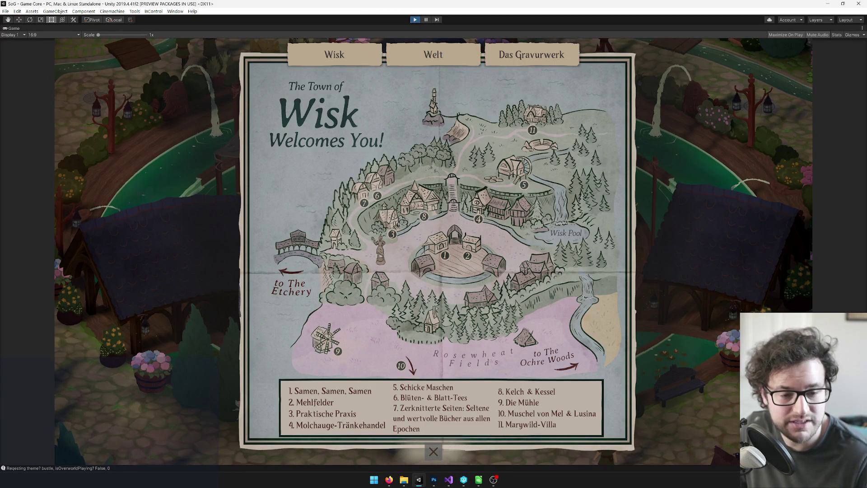
# Stop Play mode, check the scene-closing error's stack trace, clear the console and go to Visual Studio.
pyautogui.hotkey('alt', 'Tab')
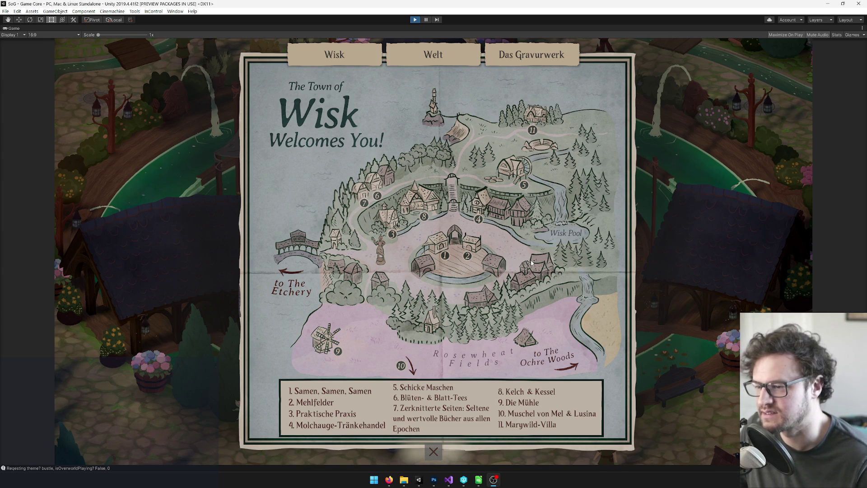
pyautogui.hotkey('ctrl', 'p')
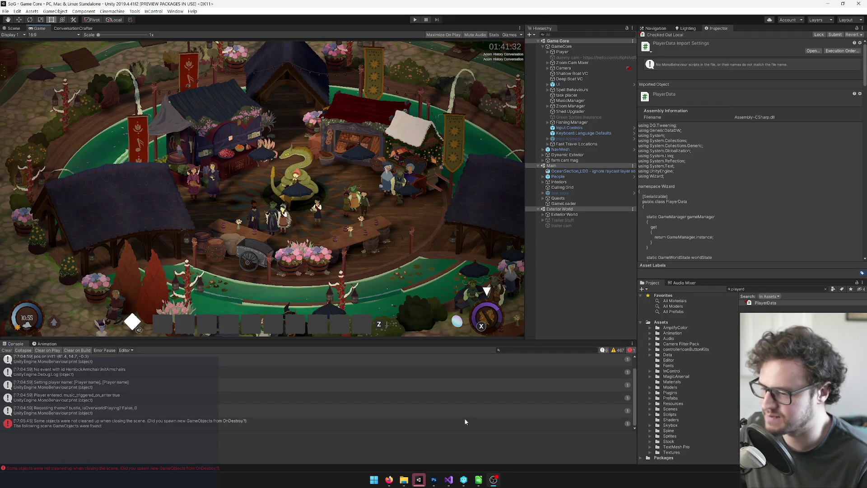
pyautogui.press('Down')
pyautogui.click(6, 350)
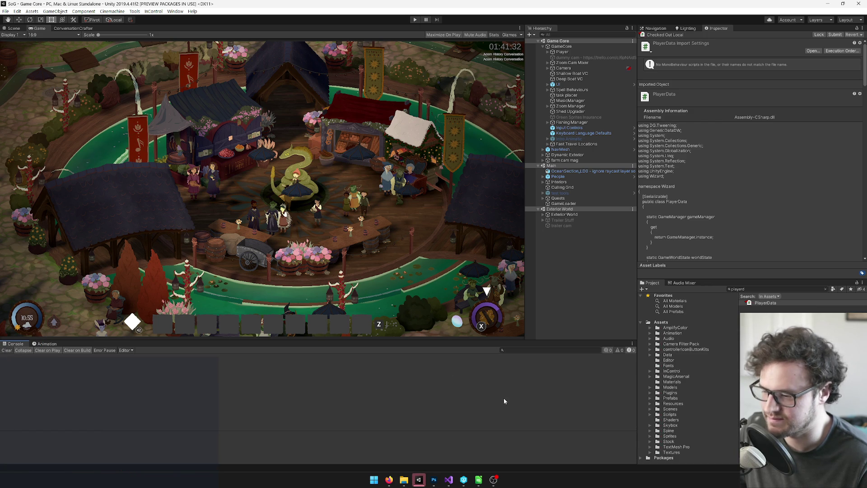
pyautogui.moveTo(493, 478)
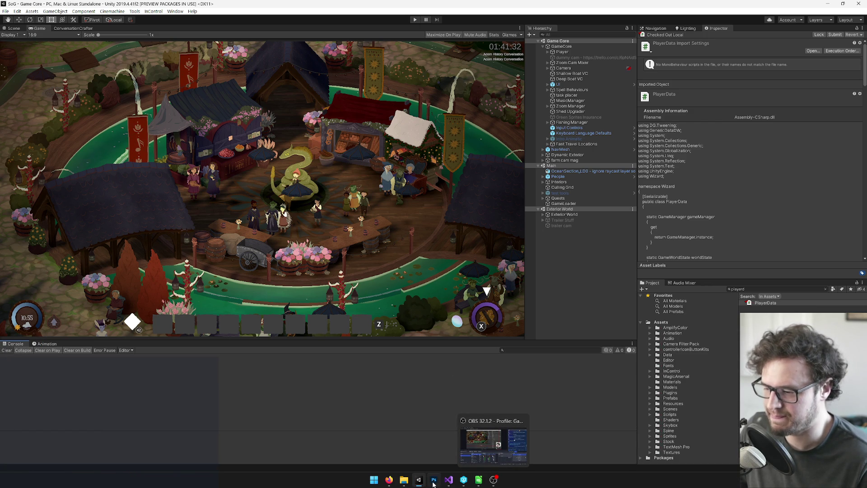
pyautogui.moveTo(434, 484)
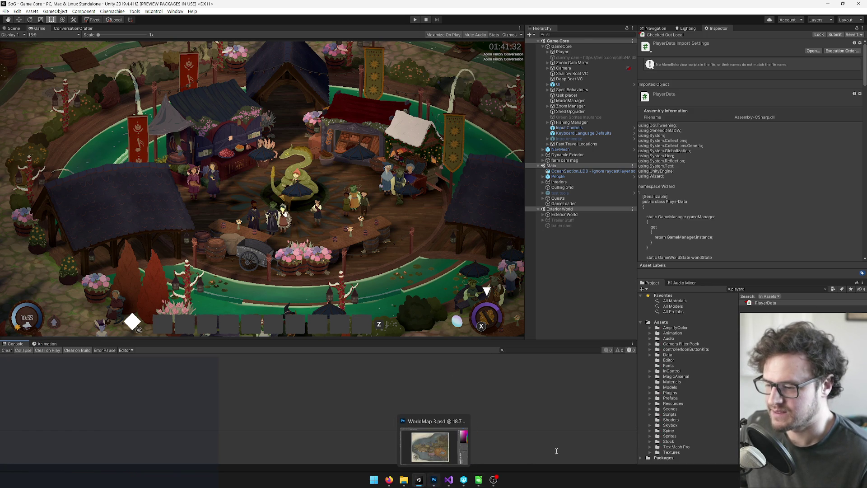
pyautogui.click(449, 480)
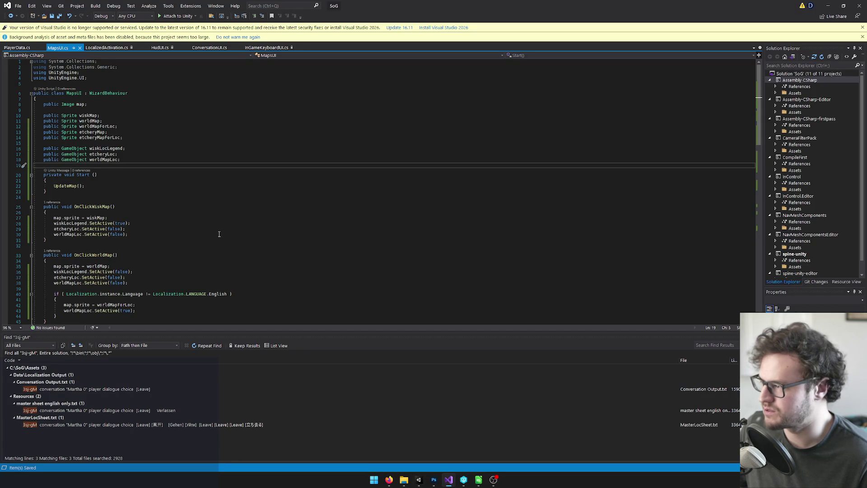
pyautogui.click(66, 186)
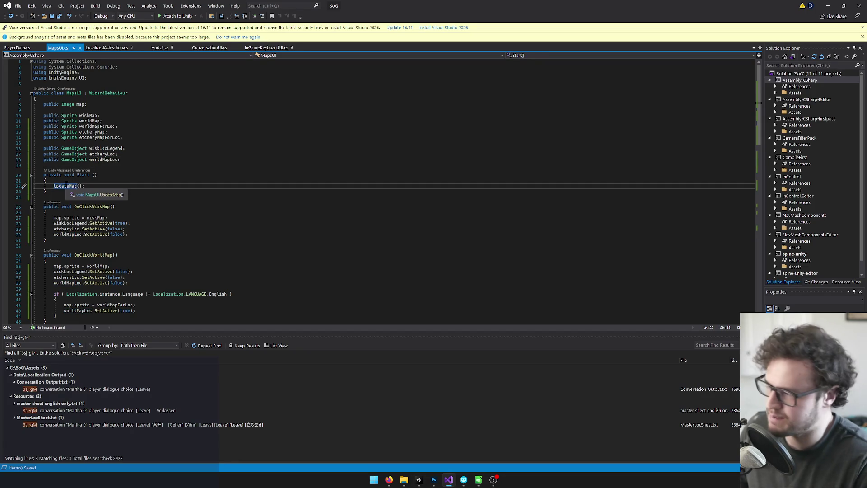
pyautogui.hotkey('ctrl', 'shift', 'Down')
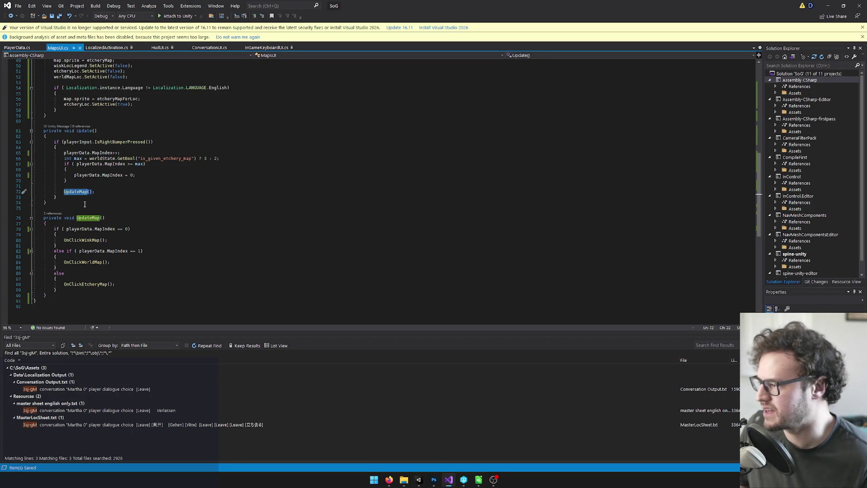
pyautogui.click(84, 218)
pyautogui.scroll(-2, 119, 202)
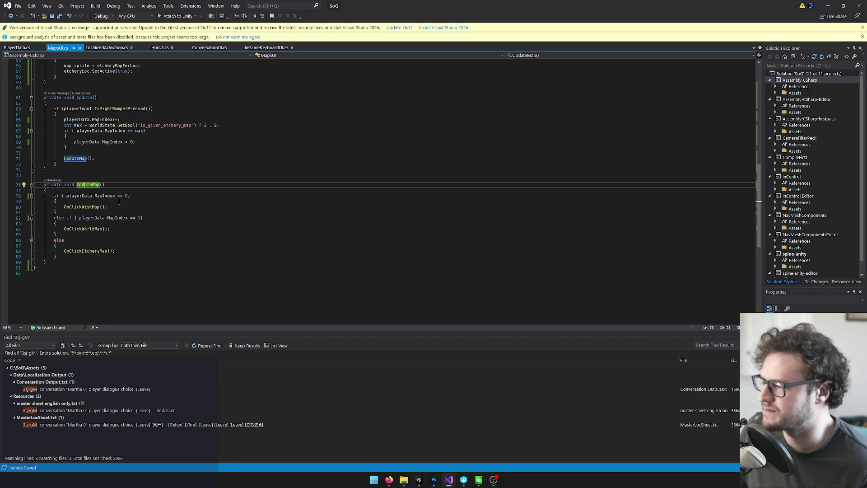
pyautogui.click(104, 198)
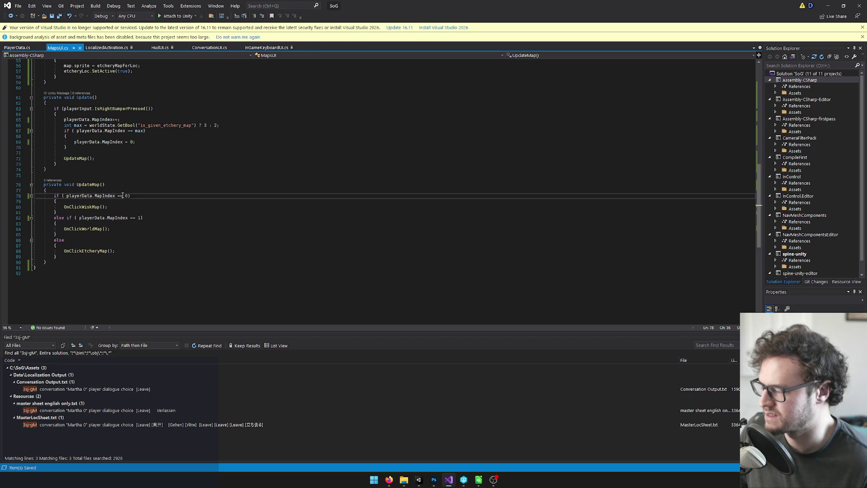
pyautogui.click(138, 192)
pyautogui.click(136, 196)
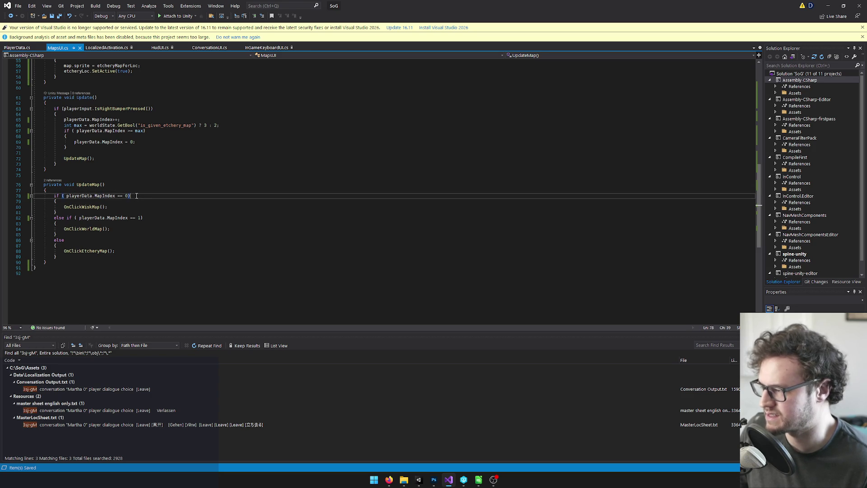
pyautogui.click(104, 197)
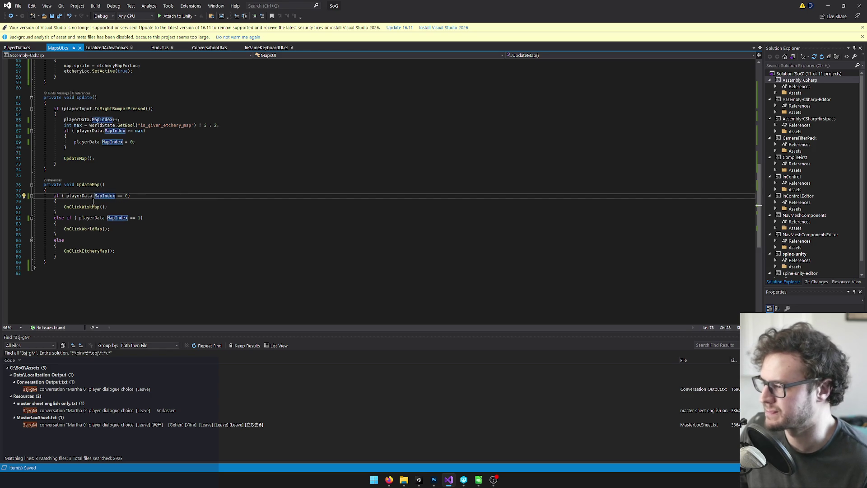
pyautogui.press('Up')
pyautogui.click(153, 197)
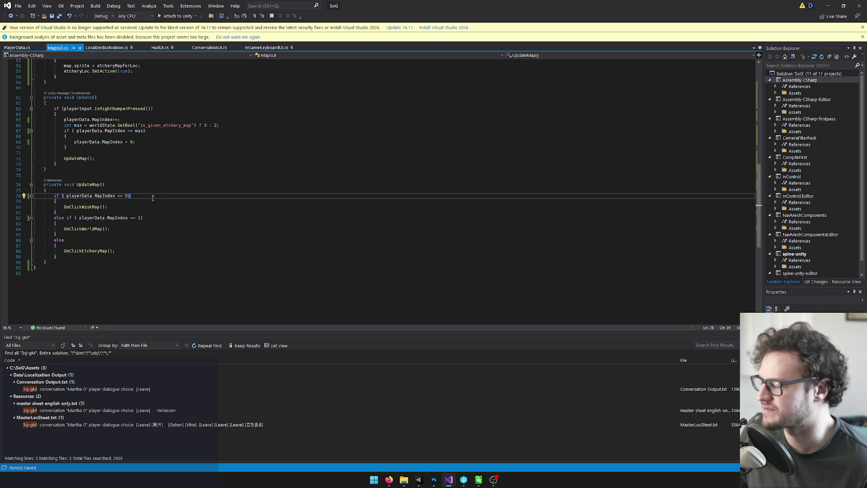
pyautogui.click(134, 251)
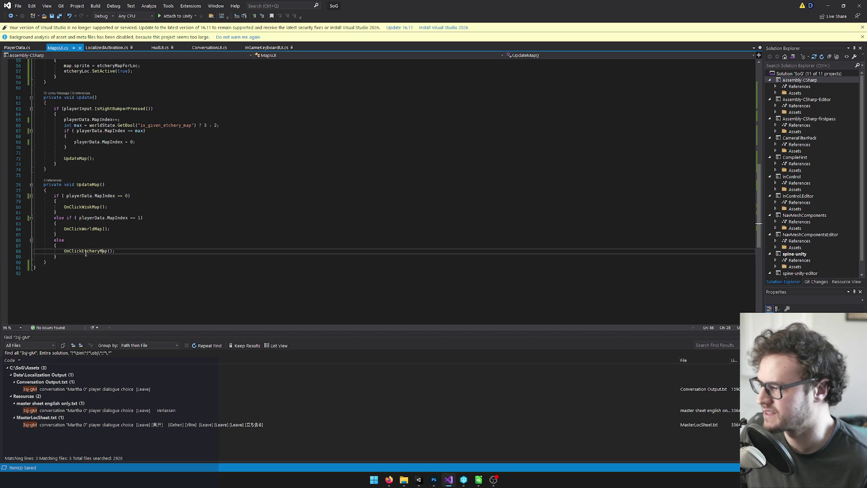
pyautogui.press('Up')
pyautogui.press('Up')
pyautogui.press('Up')
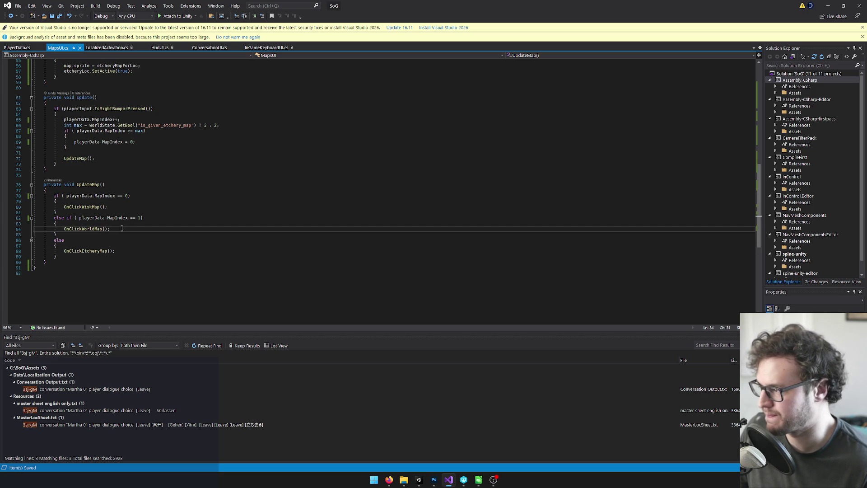
pyautogui.click(124, 208)
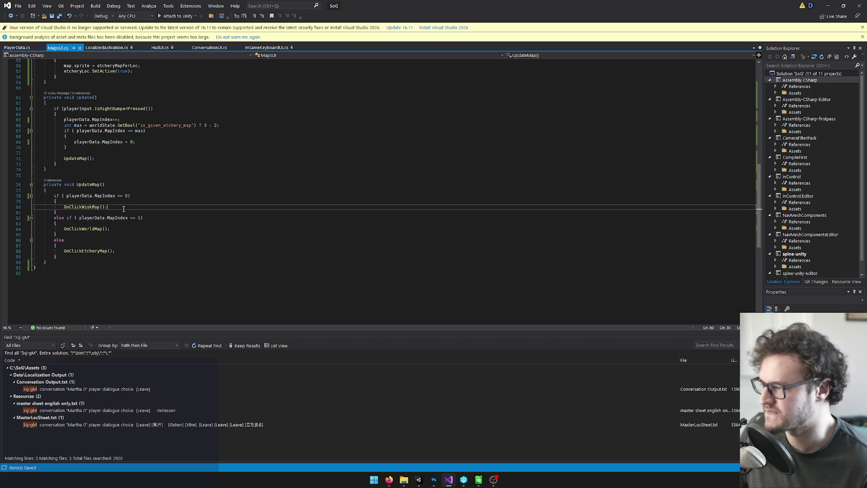
pyautogui.click(82, 206)
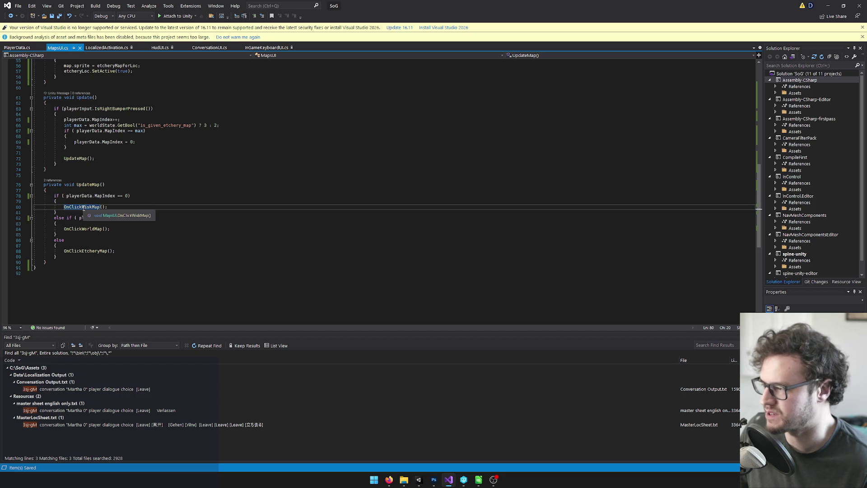
pyautogui.click(123, 206)
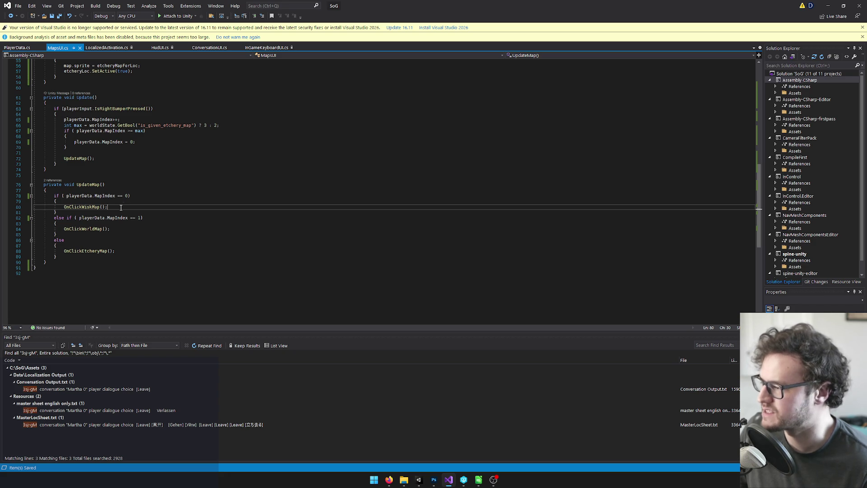
pyautogui.click(102, 196)
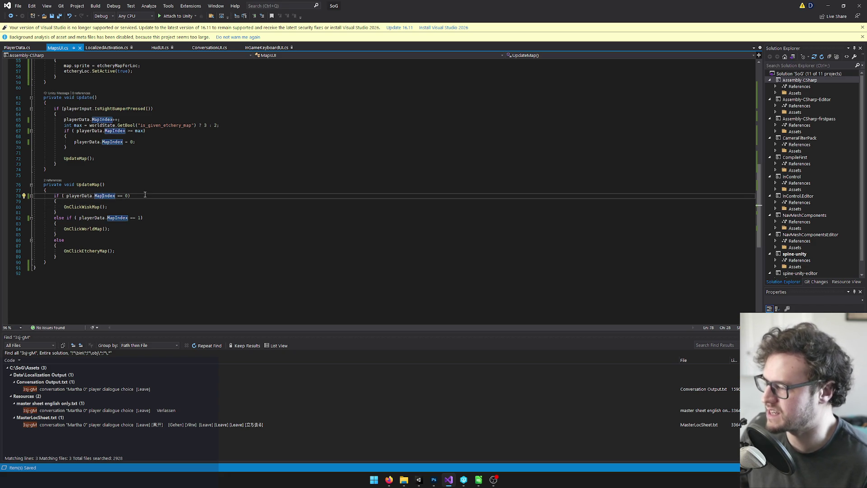
pyautogui.click(122, 120)
pyautogui.click(105, 195)
pyautogui.scroll(2, 131, 202)
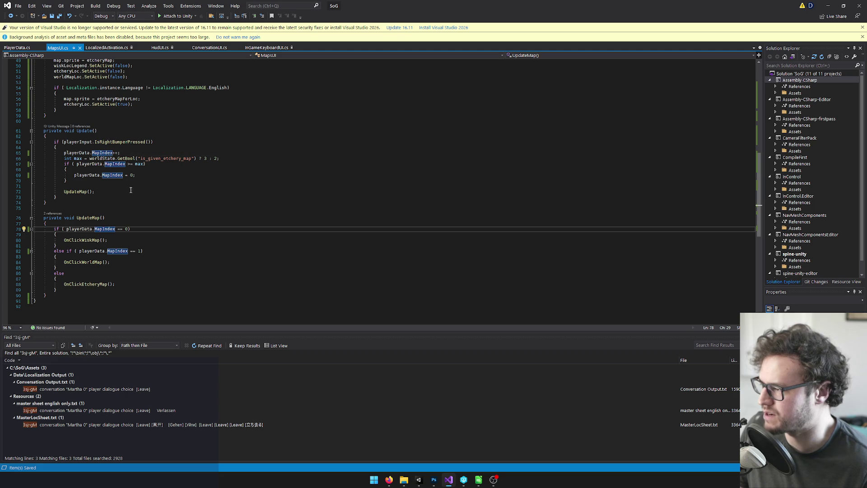
pyautogui.moveTo(63, 141); pyautogui.dragTo(153, 141)
pyautogui.click(100, 229)
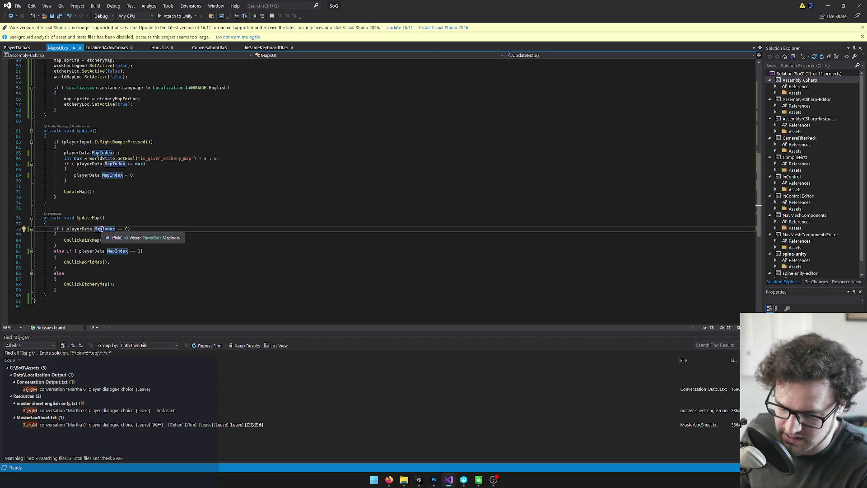
pyautogui.hotkey('shift', 'F12')
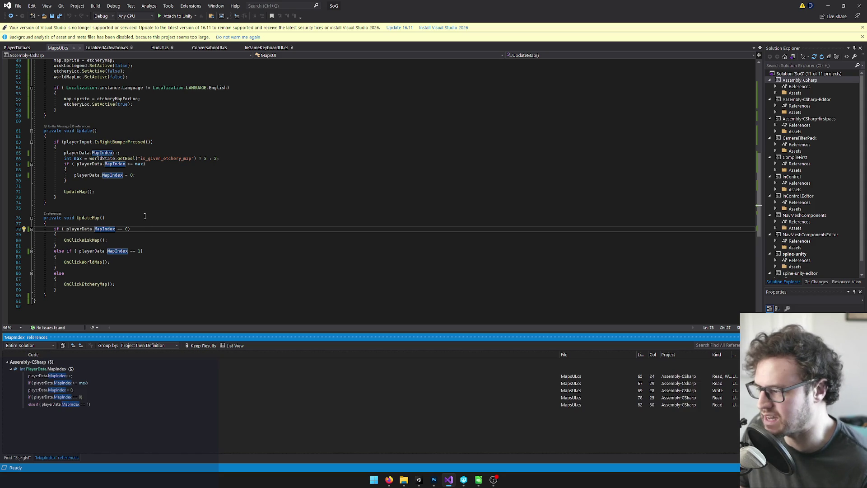
pyautogui.click(54, 391)
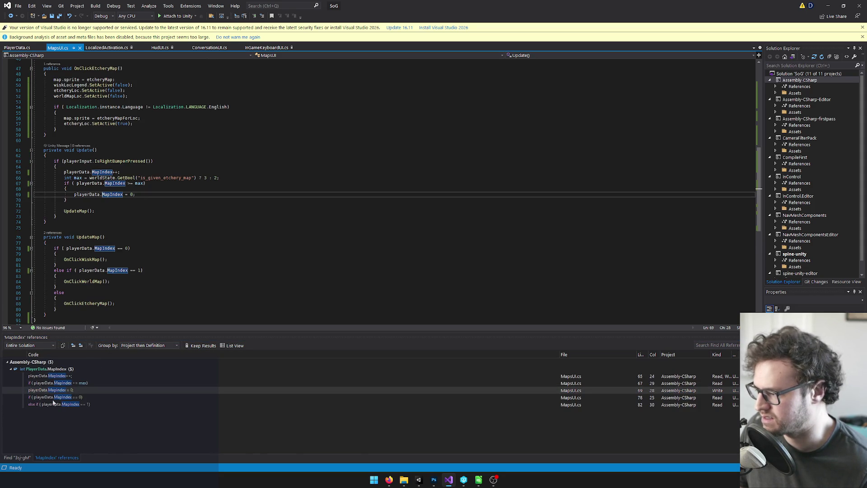
pyautogui.doubleClick(53, 398)
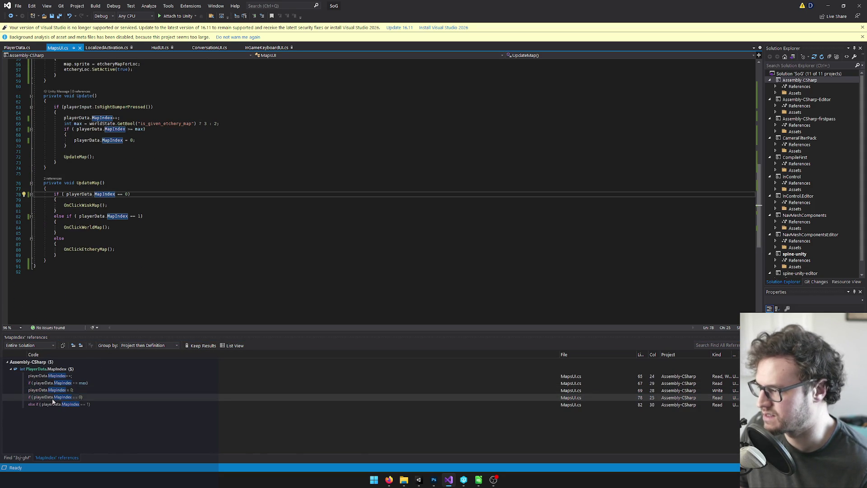
pyautogui.click(99, 194)
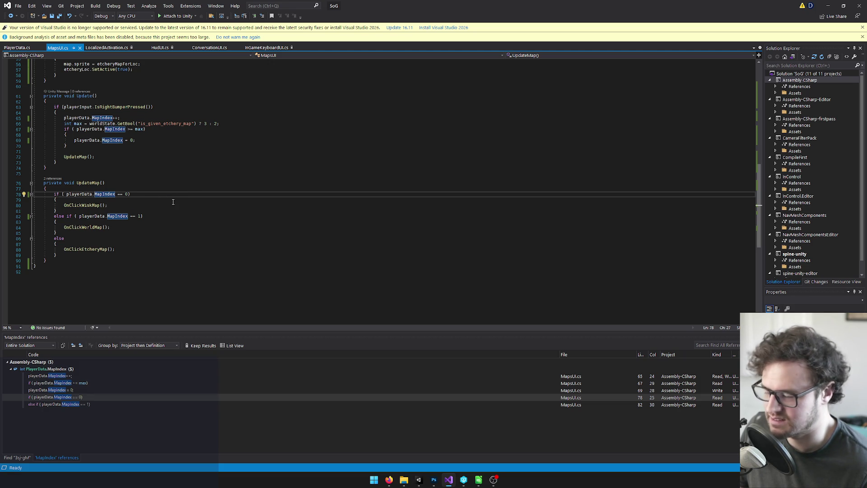
pyautogui.scroll(3, 173, 202)
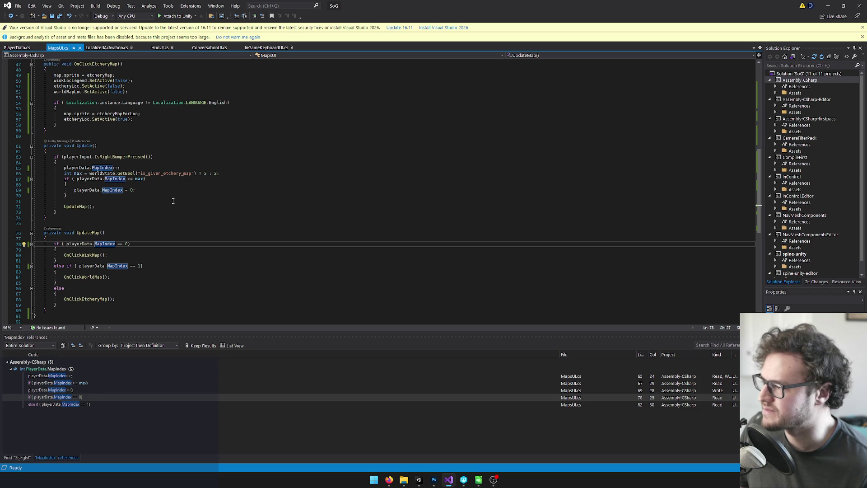
pyautogui.scroll(6, 198, 239)
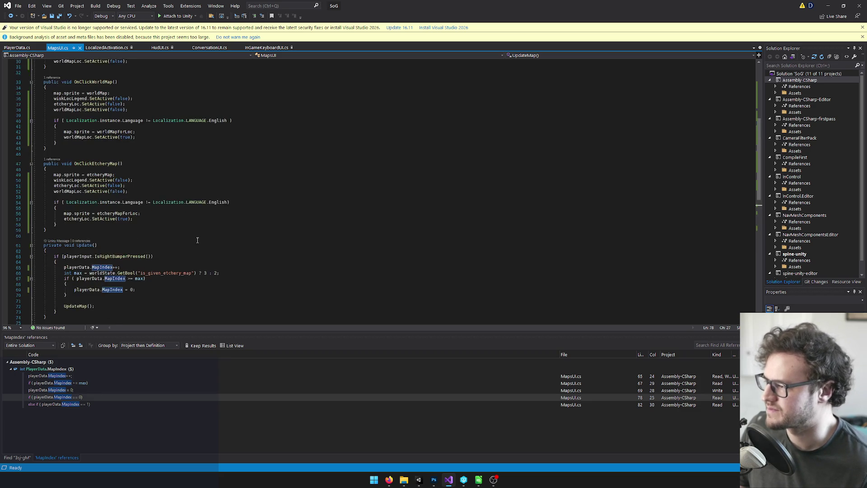
pyautogui.scroll(-7, 202, 238)
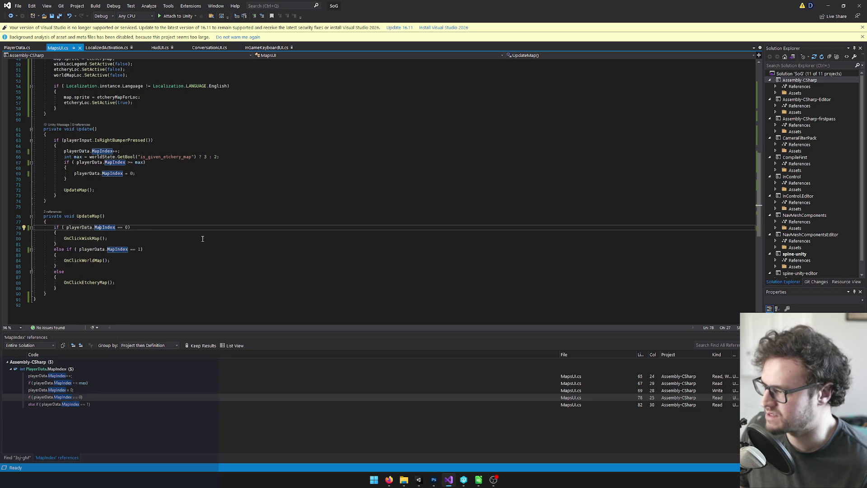
pyautogui.scroll(5, 103, 240)
pyautogui.scroll(3, 130, 235)
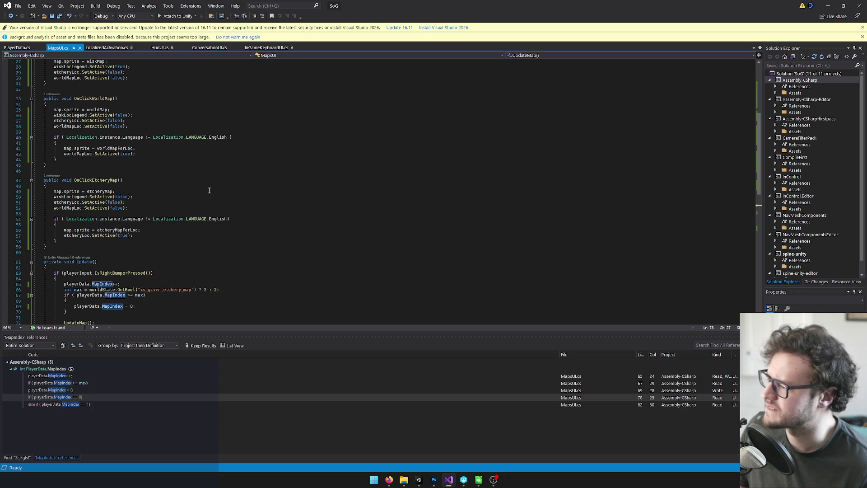
pyautogui.scroll(4, 211, 163)
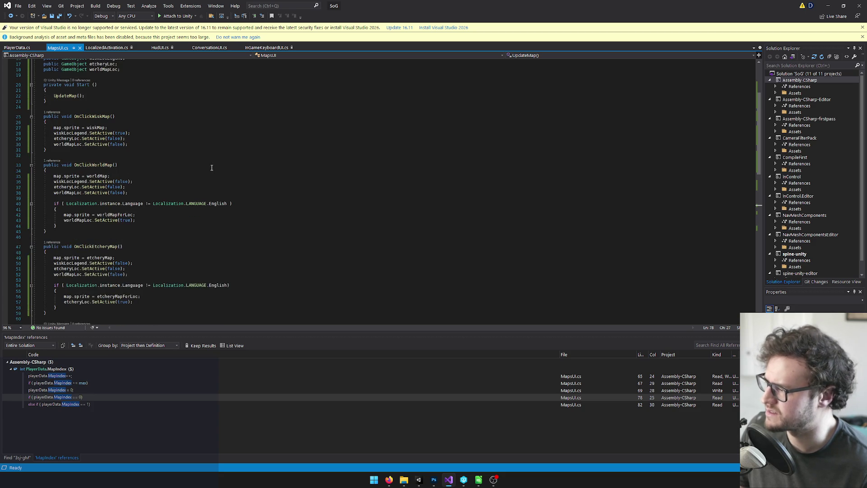
pyautogui.scroll(2, 208, 168)
pyautogui.scroll(-5, 208, 168)
pyautogui.click(141, 180)
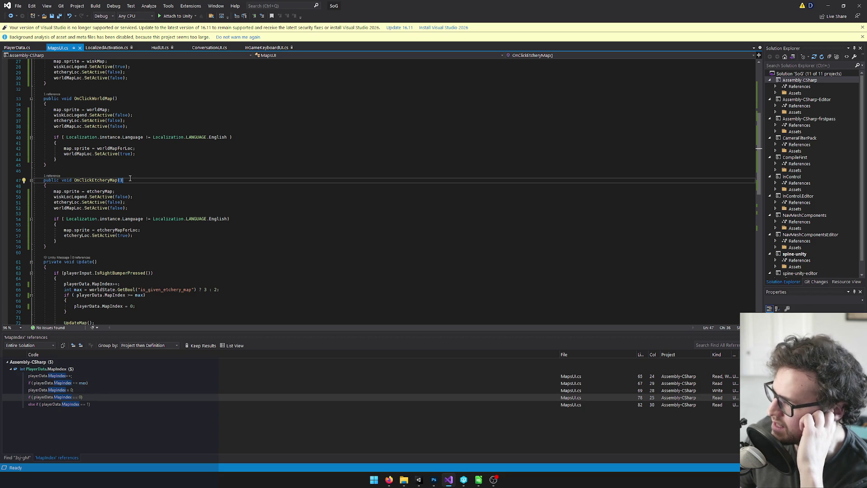
pyautogui.scroll(-8, 163, 211)
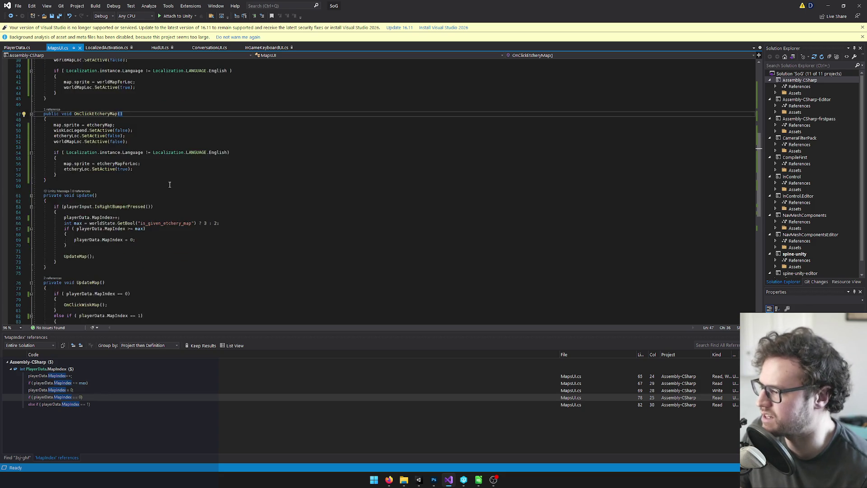
pyautogui.click(119, 227)
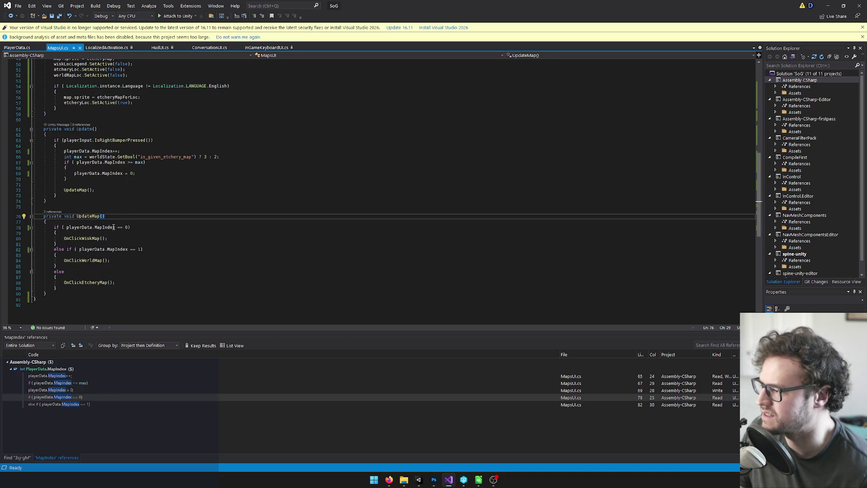
pyautogui.scroll(6, 120, 230)
pyautogui.scroll(-3, 120, 229)
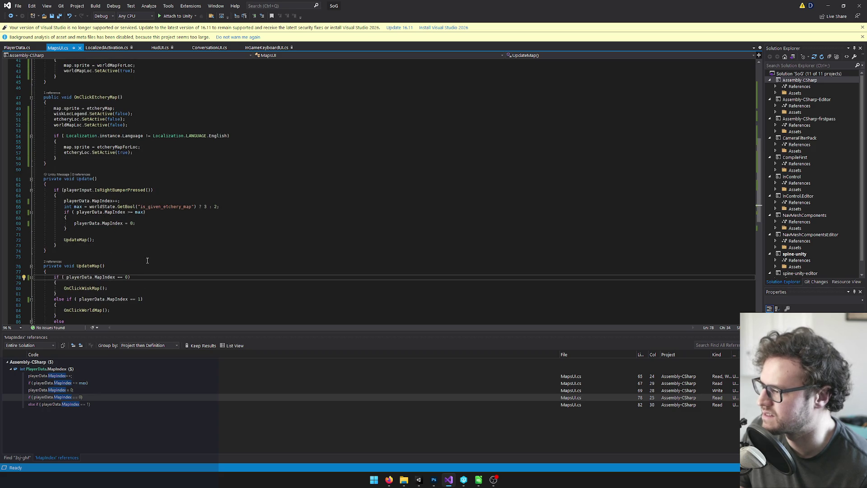
pyautogui.scroll(-1, 126, 277)
pyautogui.click(119, 249)
pyautogui.click(136, 255)
pyautogui.click(145, 261)
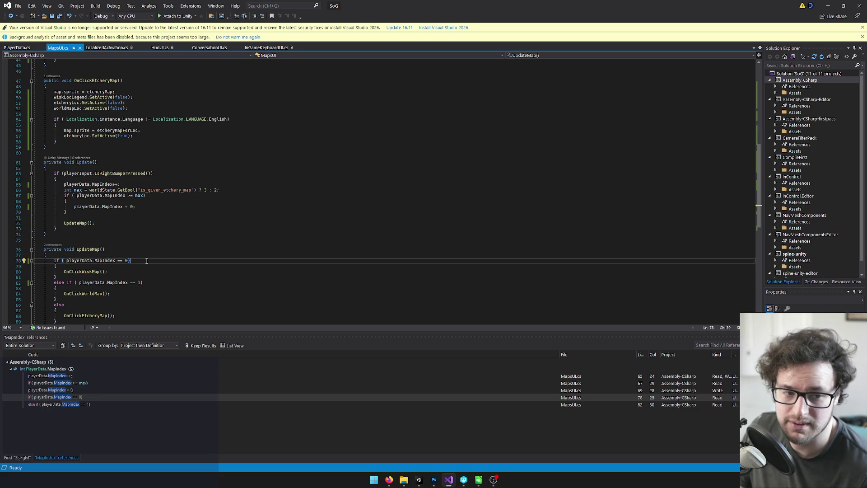
pyautogui.scroll(8, 144, 258)
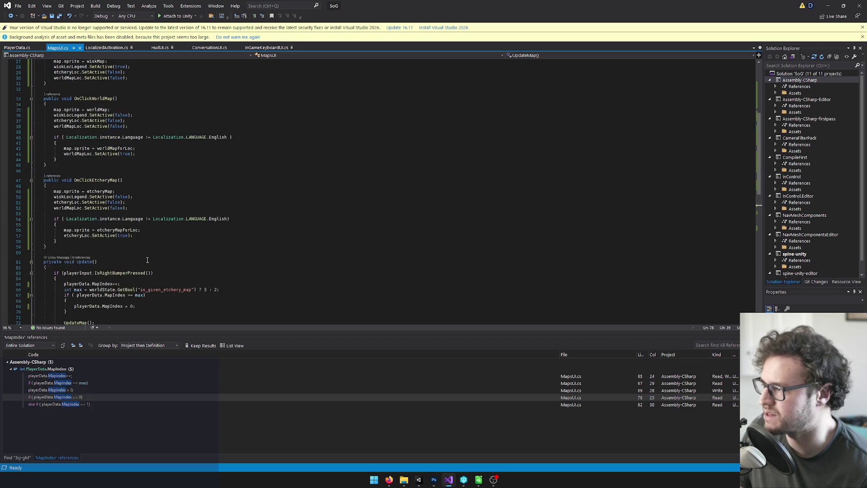
pyautogui.click(82, 214)
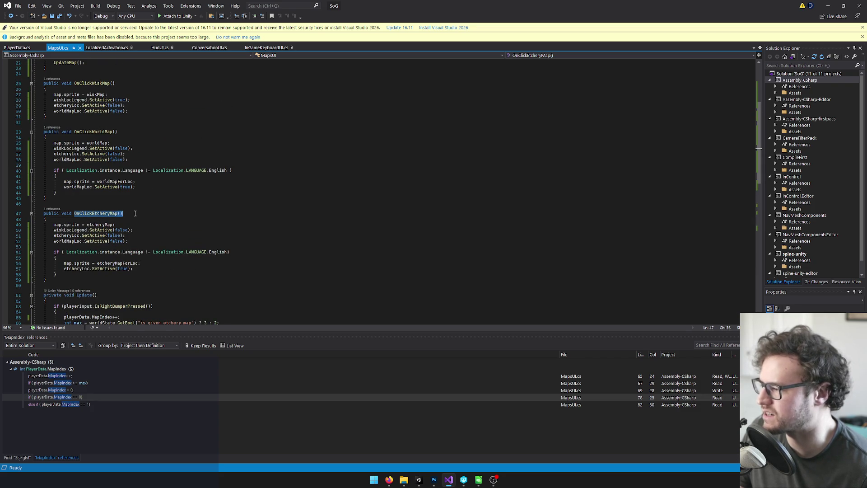
pyautogui.click(133, 230)
pyautogui.click(148, 241)
pyautogui.scroll(-3, 194, 240)
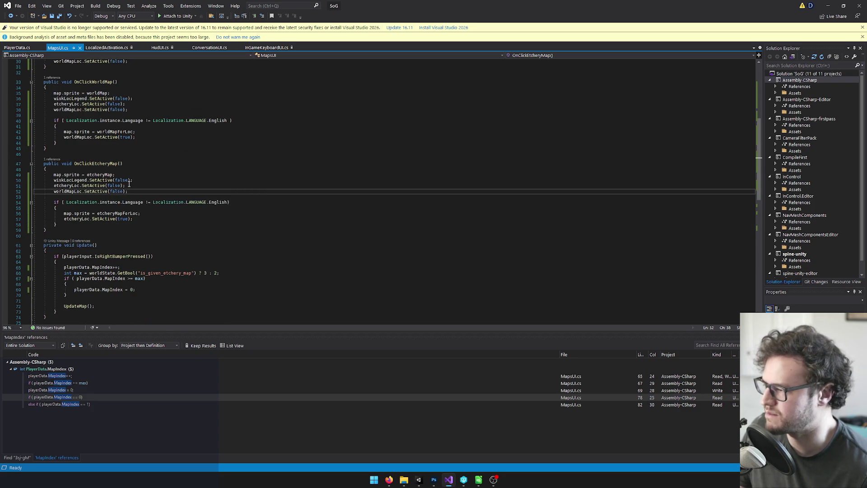
pyautogui.press('Return')
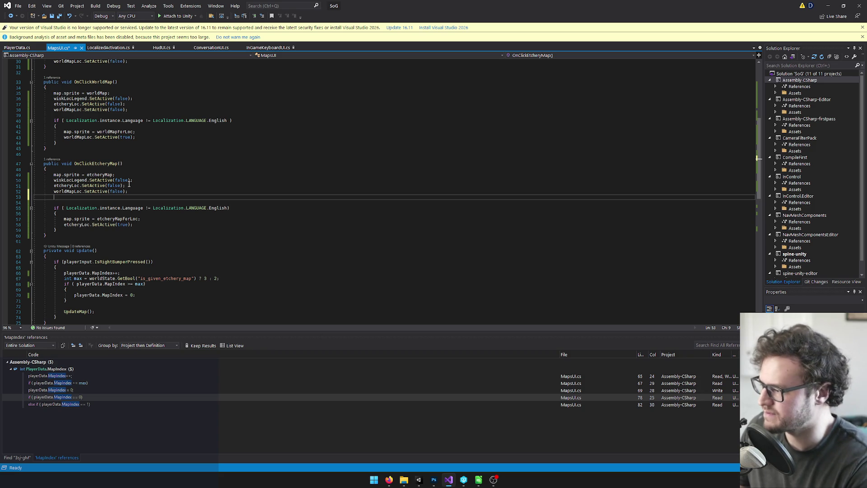
# Add playerData.MapIndex = 2; to OnClickEtcheryMap.
pyautogui.write('playerData.MapIndex =')
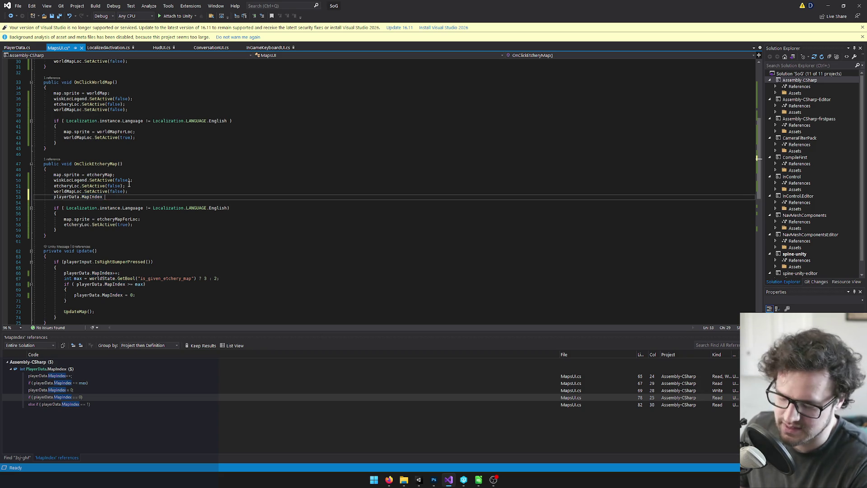
pyautogui.scroll(-1, 151, 182)
pyautogui.scroll(-3, 151, 182)
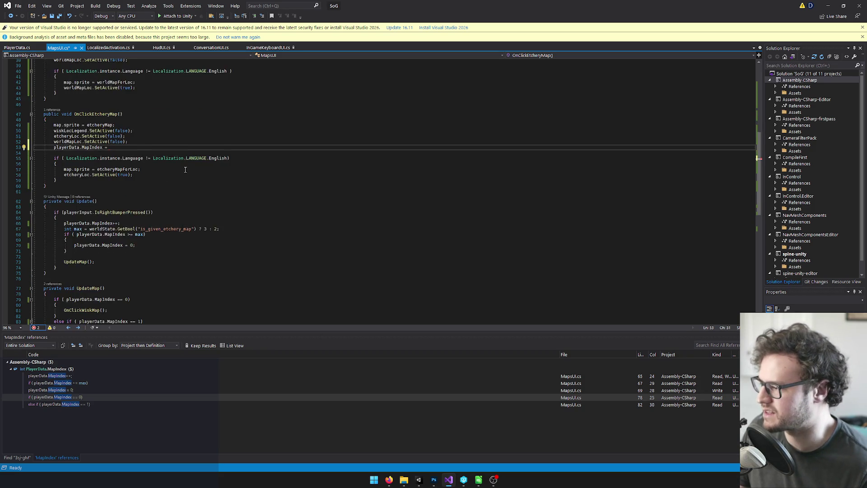
pyautogui.scroll(-2, 259, 181)
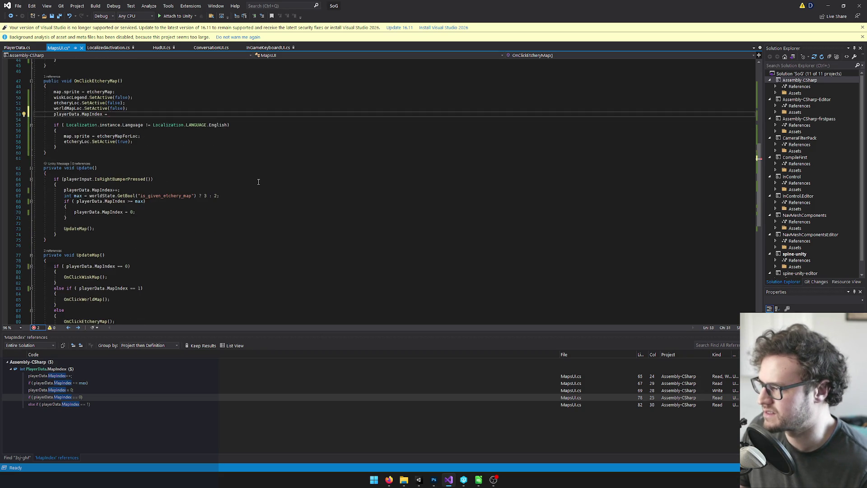
pyautogui.scroll(1, 261, 182)
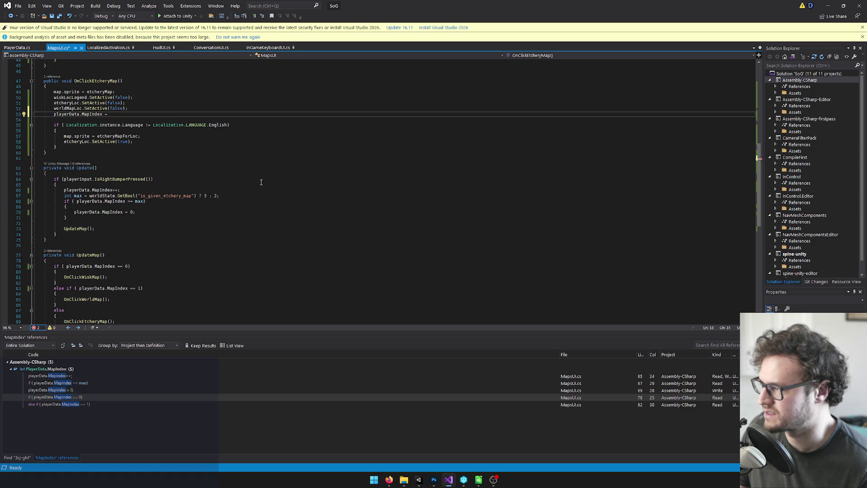
pyautogui.scroll(-1, 261, 182)
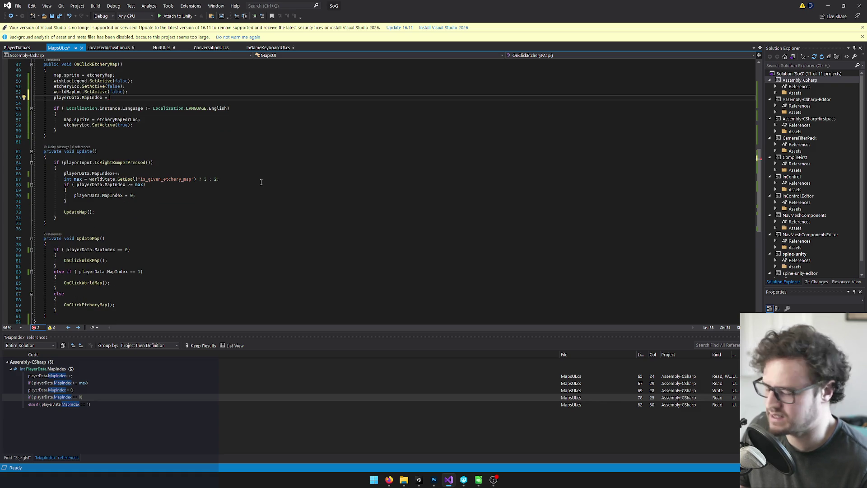
pyautogui.write('2;')
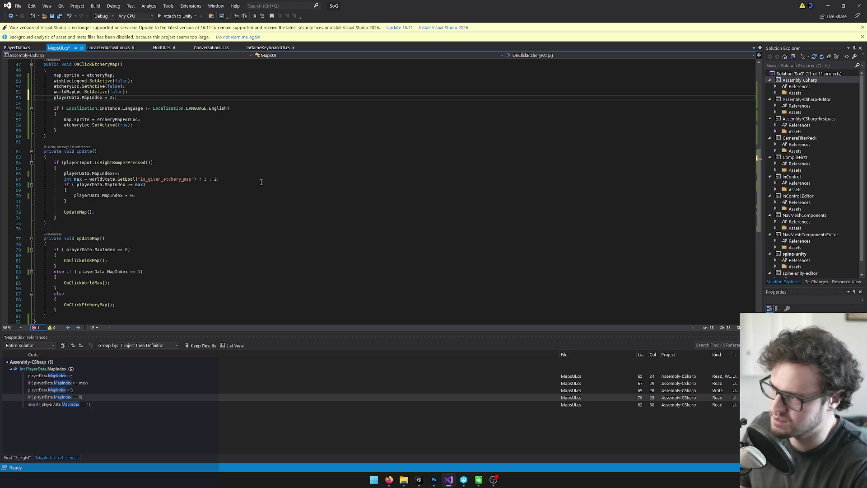
pyautogui.scroll(6, 261, 182)
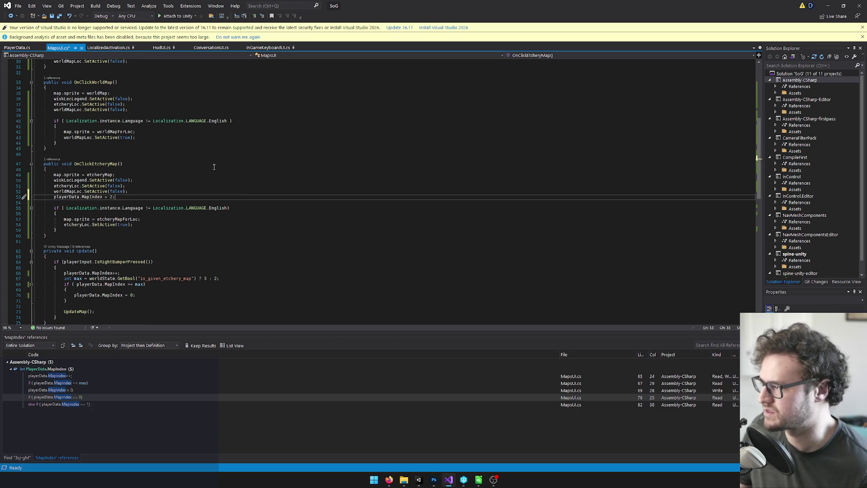
# Add playerData.MapIndex = 1; at the end of OnClickWorldMap.
pyautogui.click(151, 112)
pyautogui.press('Return')
pyautogui.write('playerData.MapIndex = 2;')
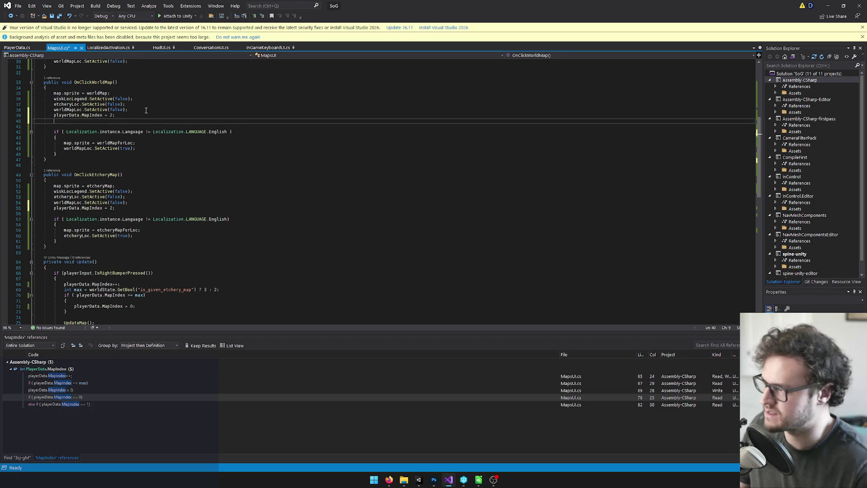
pyautogui.click(113, 115)
pyautogui.scroll(-5, 171, 119)
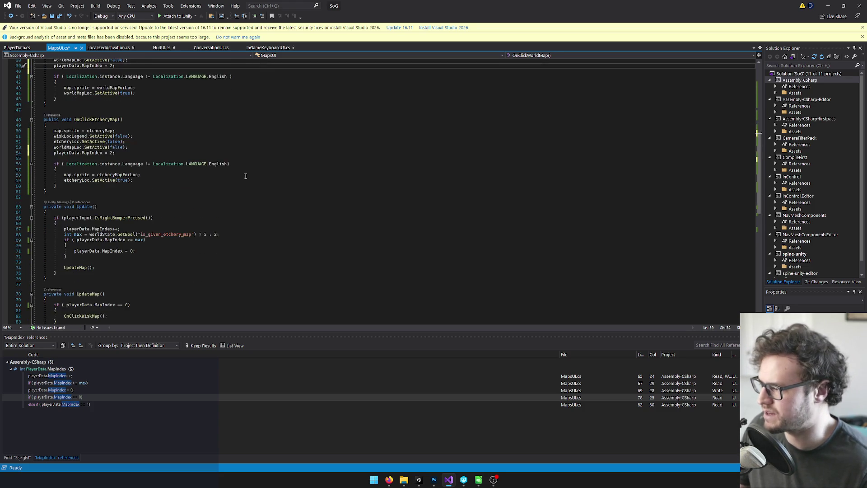
pyautogui.press('BackSpace')
pyautogui.write('1')
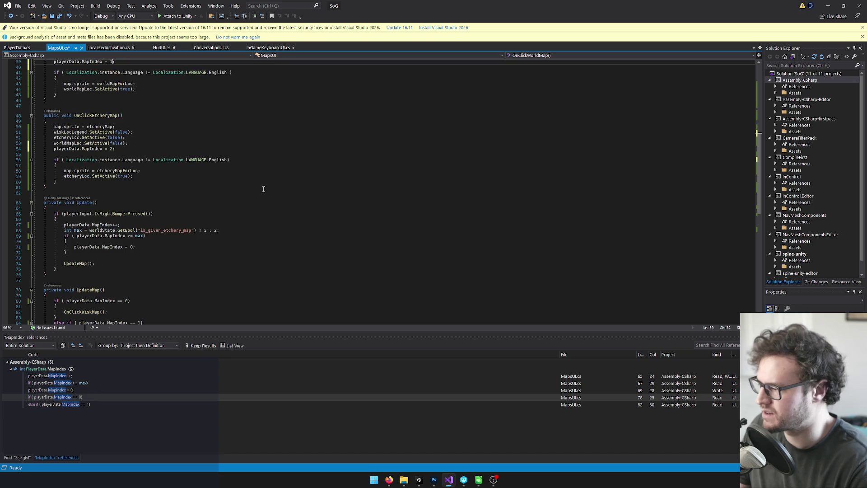
pyautogui.scroll(5, 134, 141)
# Add playerData.MapIndex = 0; at the end of OnClickWiskMap.
pyautogui.hotkey('ctrl', 'c')
pyautogui.click(140, 90)
pyautogui.press('Return')
pyautogui.hotkey('ctrl', 'v')
pyautogui.hotkey('ctrl', 'x')
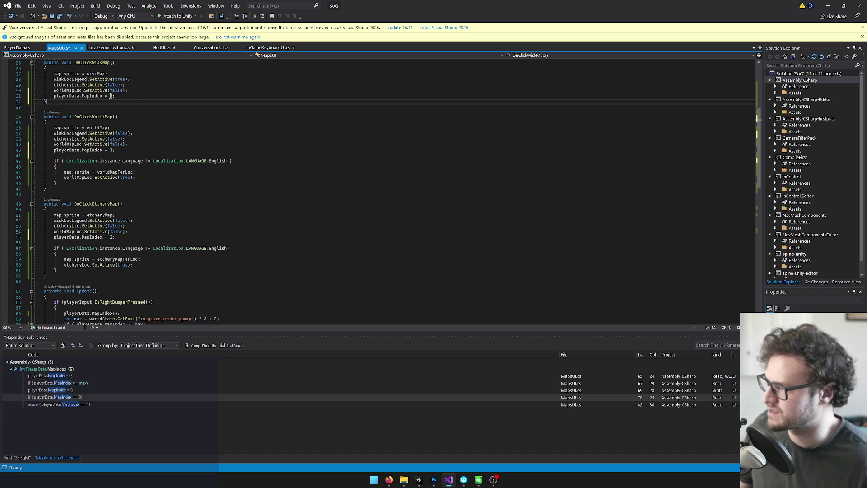
pyautogui.doubleClick(112, 96)
pyautogui.write('0')
# Save MapsUI.cs and return to the Unity editor.
pyautogui.click(141, 85)
pyautogui.hotkey('ctrl', 's')
pyautogui.scroll(1, 153, 109)
pyautogui.click(153, 110)
pyautogui.scroll(3, 153, 109)
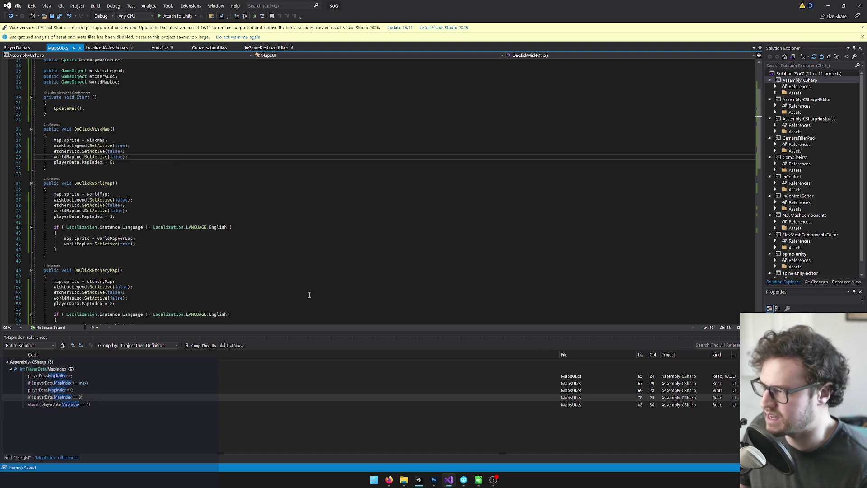
pyautogui.click(418, 479)
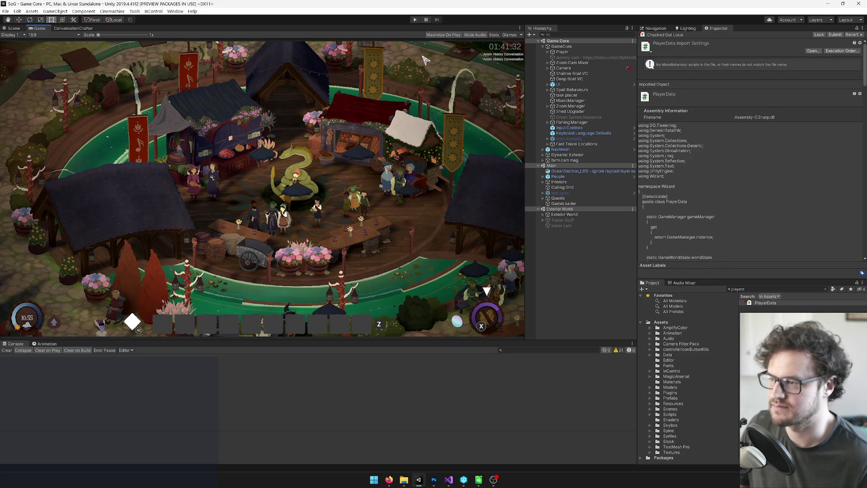
# Press Play in the toolbar to start a fresh test run of the game.
pyautogui.click(413, 21)
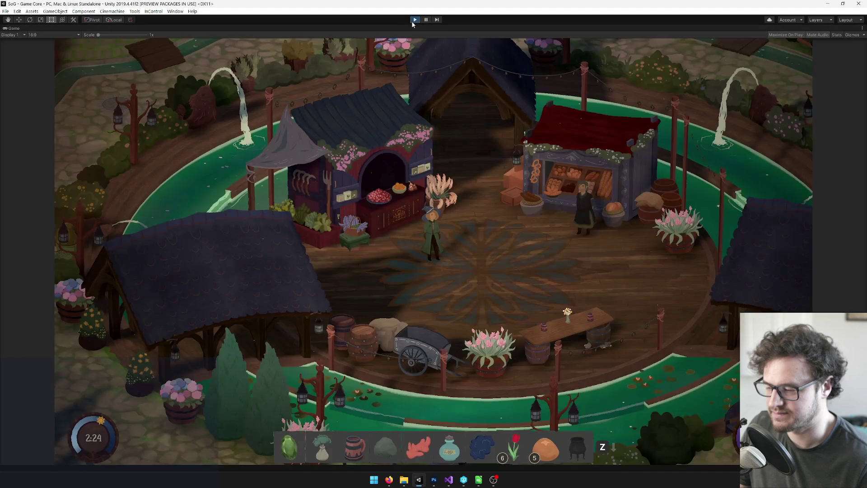
# Check the map remembers Welt, Das Gravurwerk and Wisk after closing and reopening it.
pyautogui.press('m')
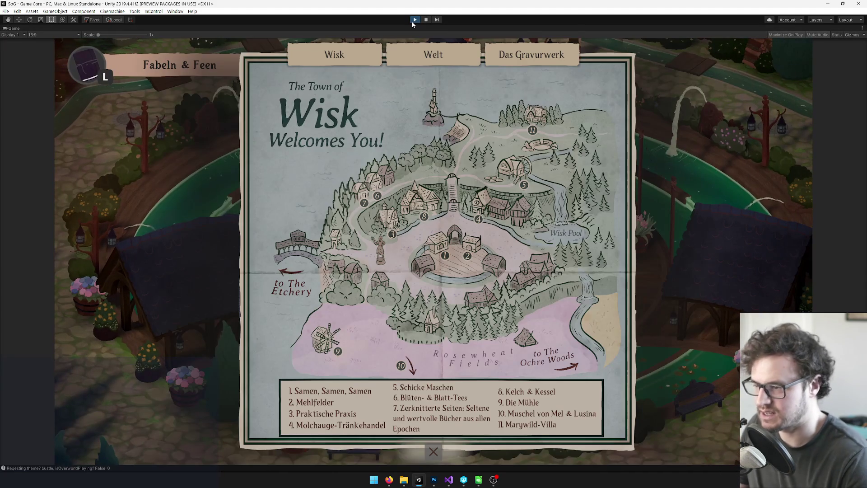
pyautogui.click(442, 62)
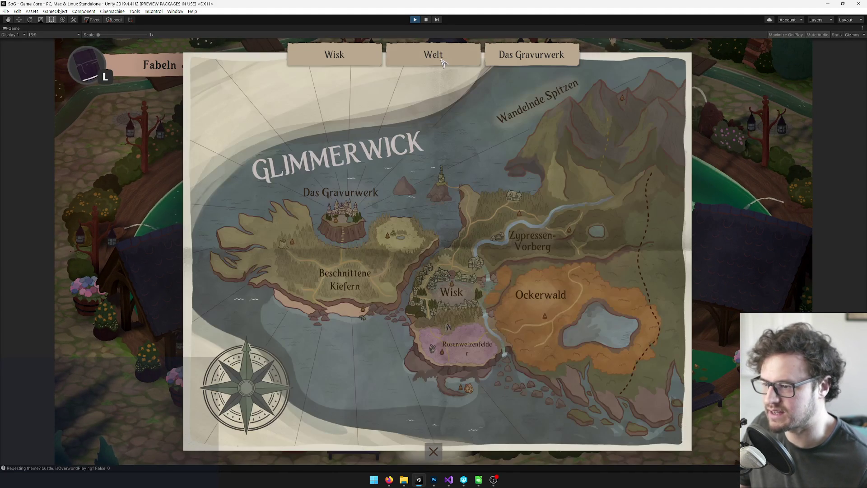
pyautogui.click(434, 447)
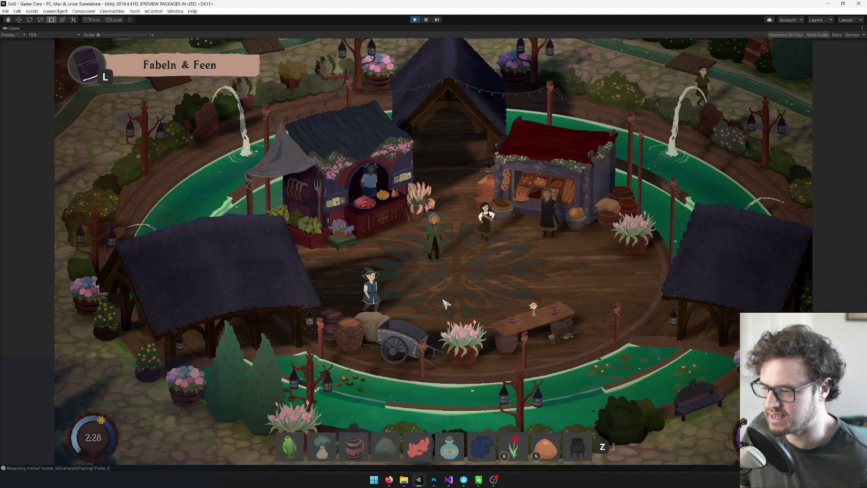
pyautogui.press('m')
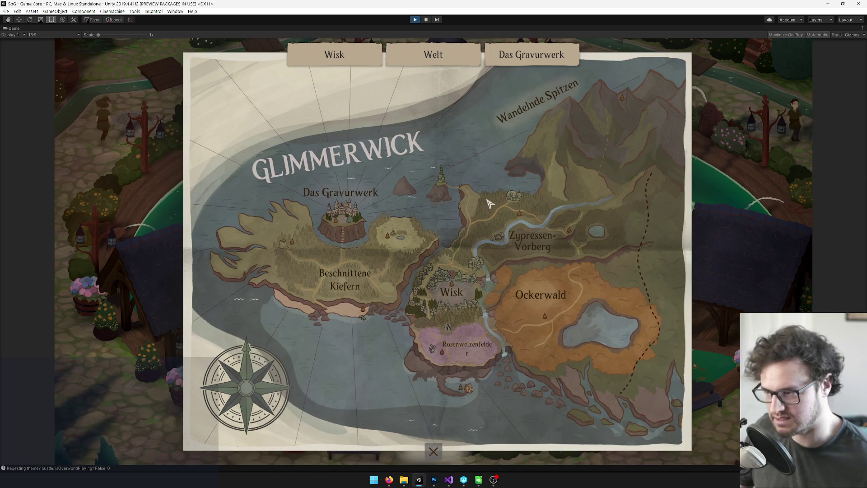
pyautogui.click(532, 55)
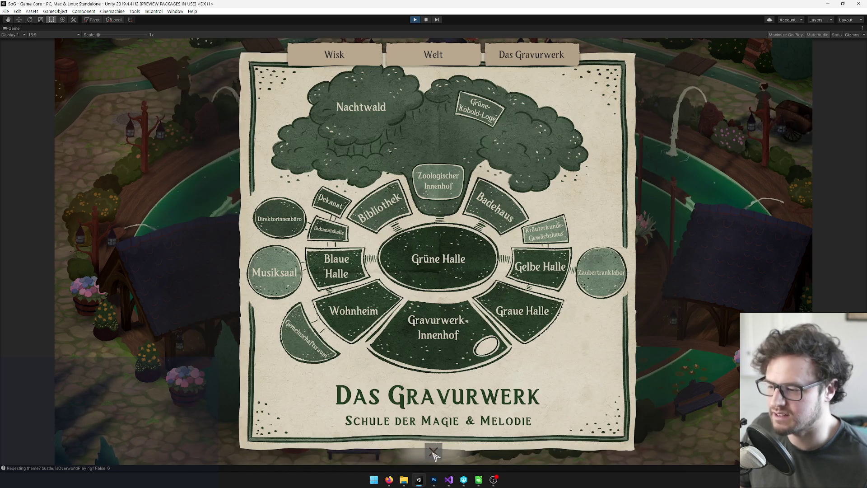
pyautogui.click(433, 451)
pyautogui.press('m')
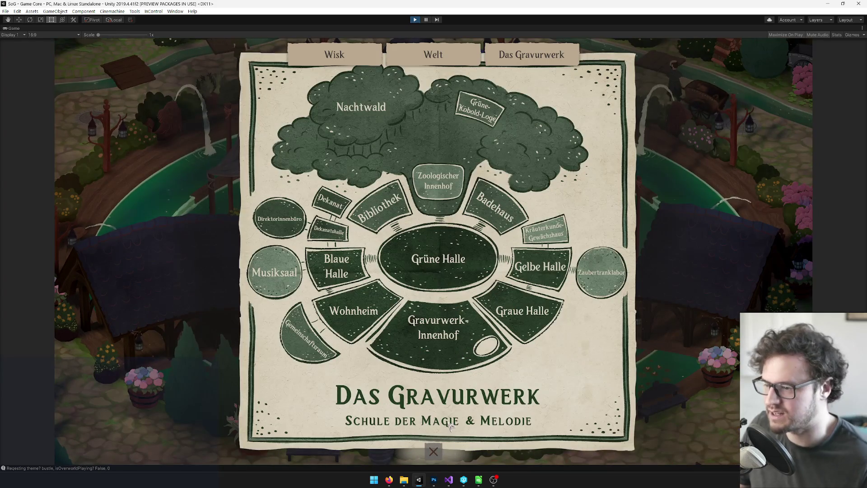
pyautogui.click(346, 55)
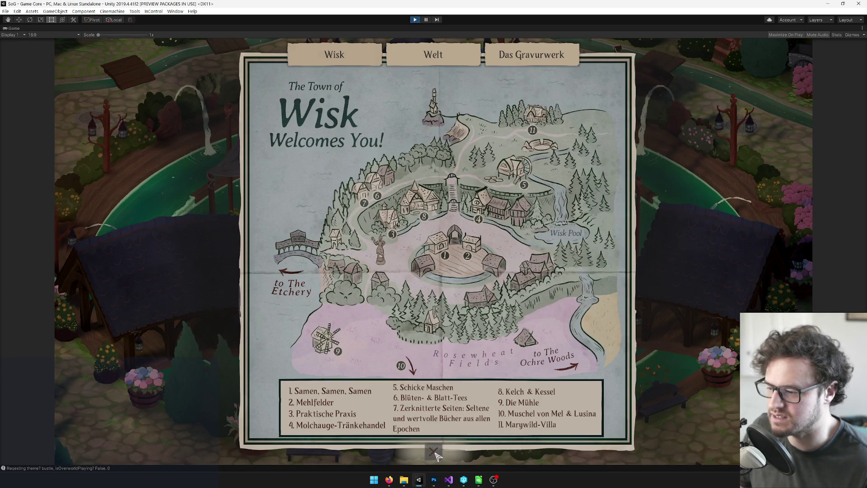
pyautogui.click(434, 451)
pyautogui.press('m')
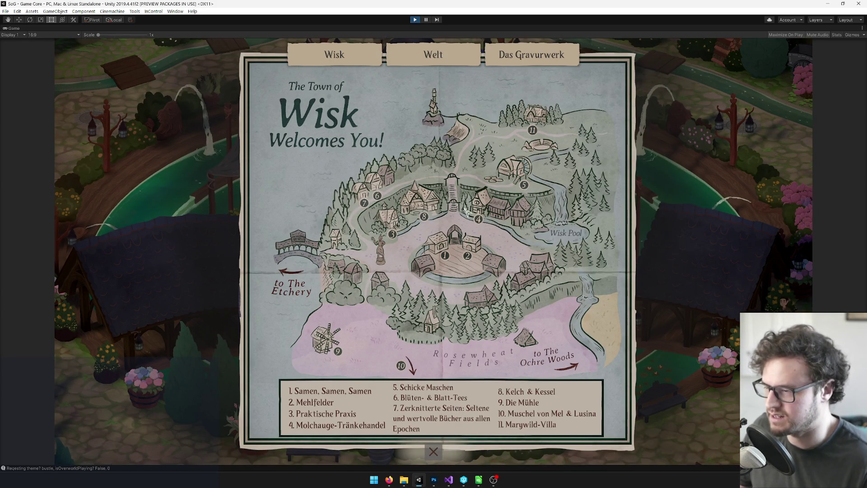
pyautogui.click(434, 451)
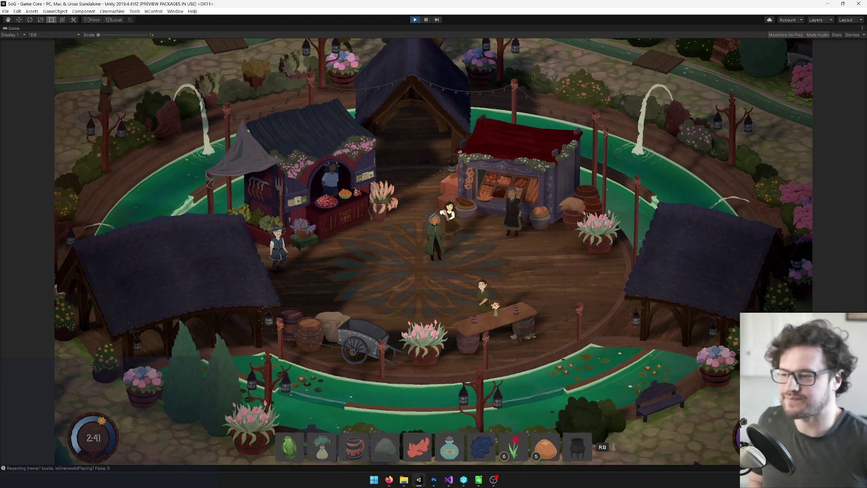
# Open the inventory and pause menu, then cycle the map with E through Welt and Das Gravurwerk.
pyautogui.press('i')
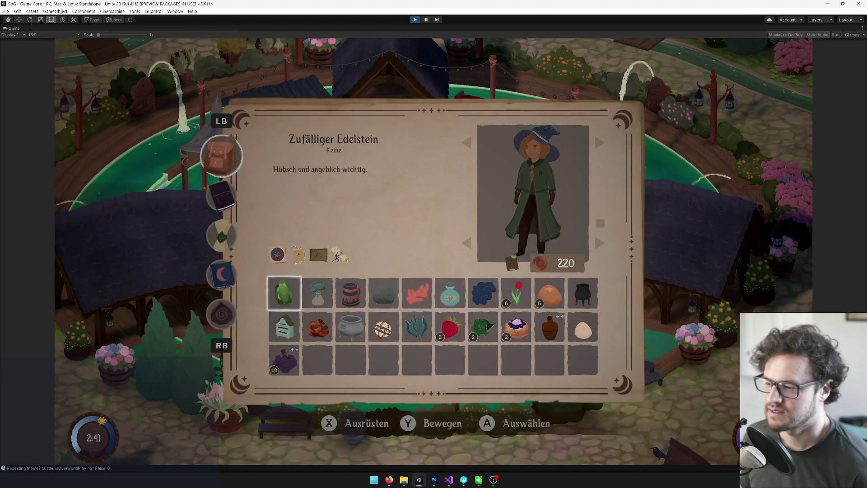
pyautogui.press('i')
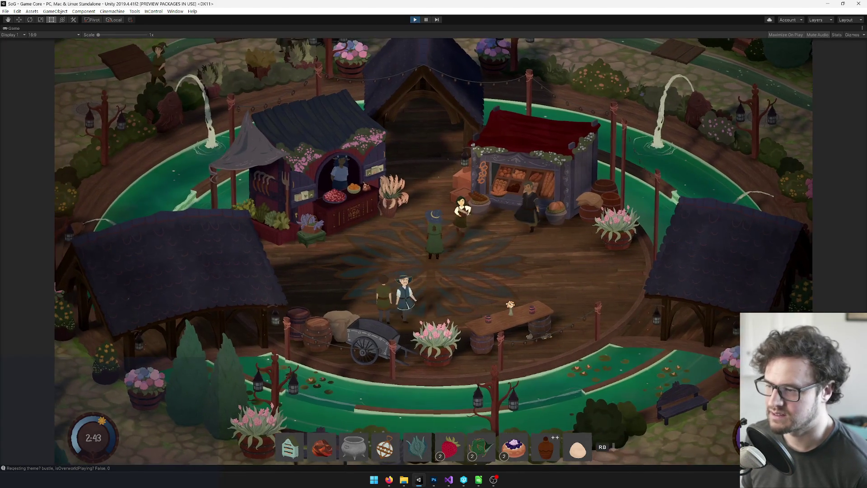
pyautogui.press('Escape')
pyautogui.press('Escape')
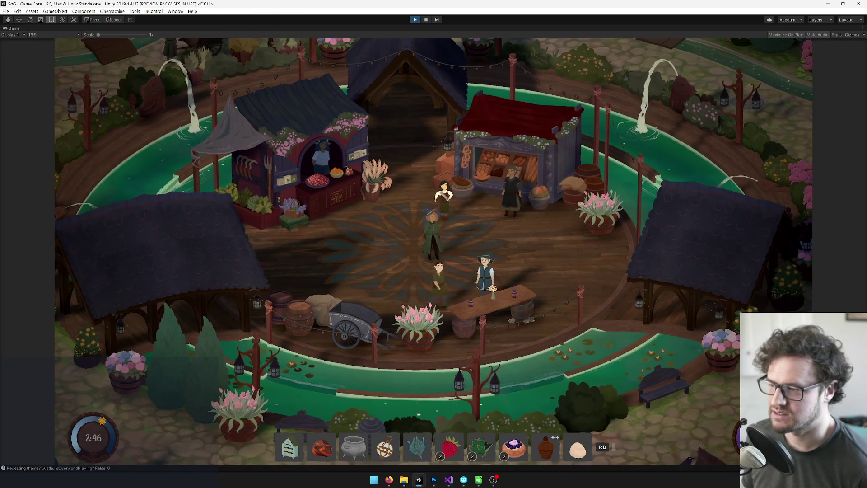
pyautogui.press('m')
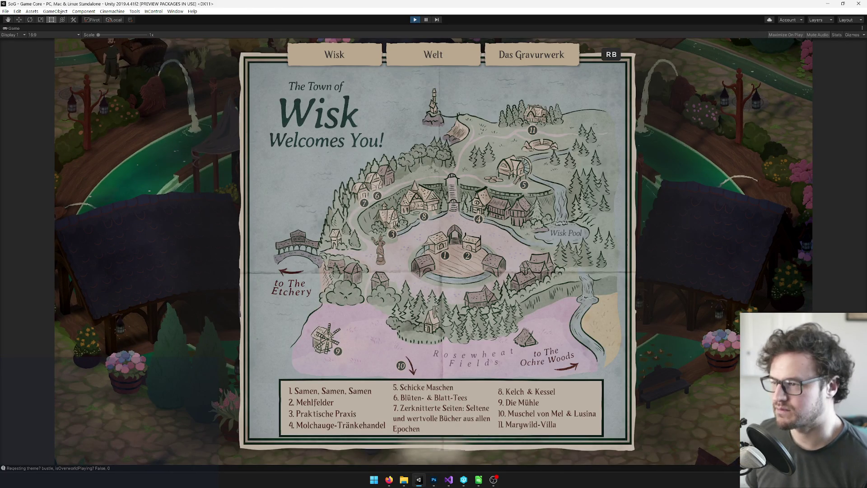
pyautogui.press('e')
pyautogui.press('m')
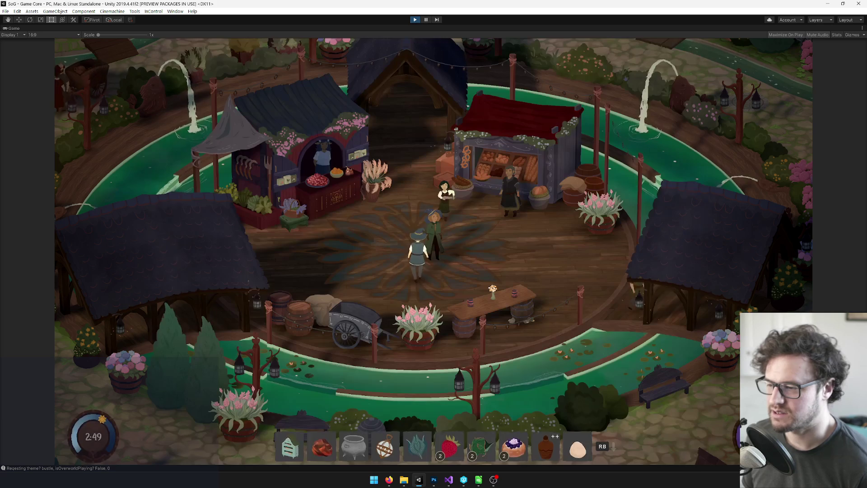
pyautogui.press('m')
pyautogui.press('e')
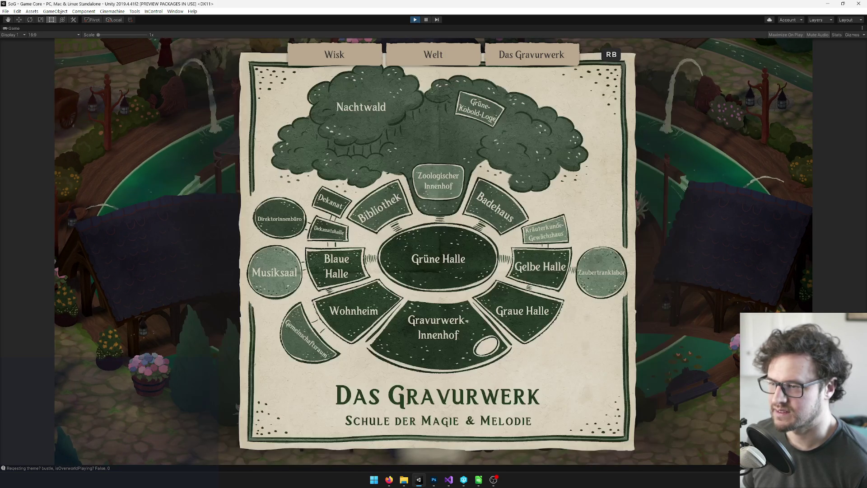
pyautogui.press('m')
pyautogui.press('m')
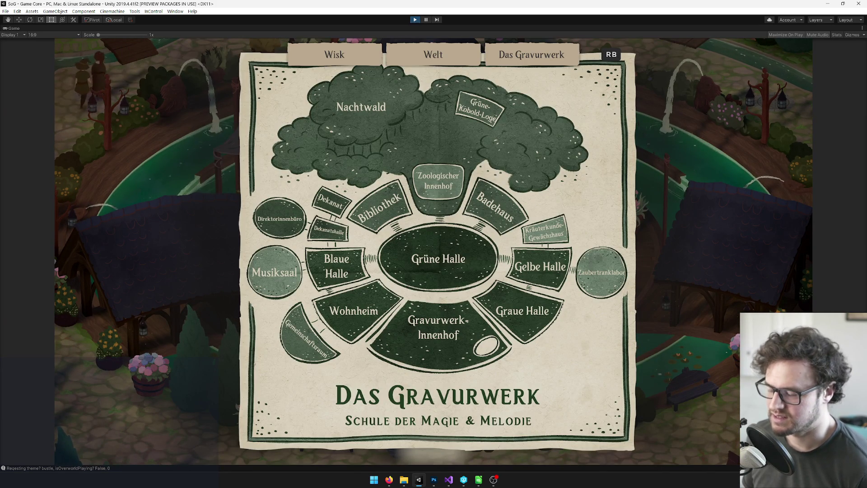
pyautogui.press('m')
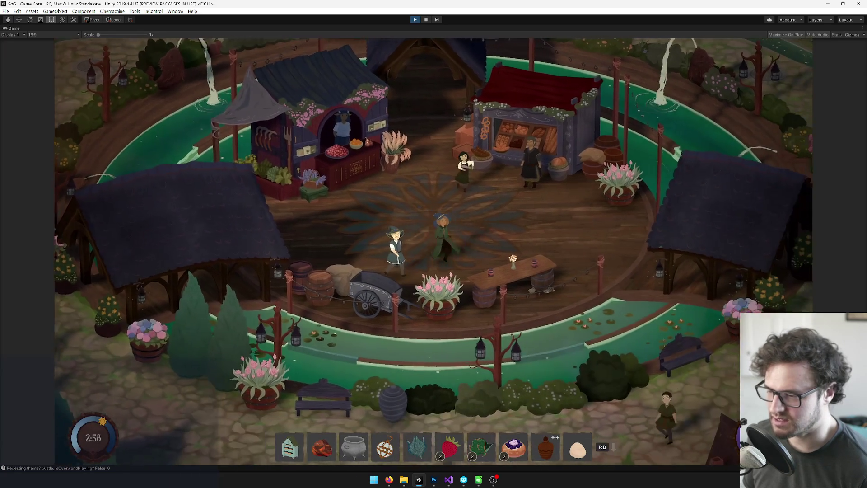
# Open the quest journal, map and quest letter panels, then stop Play mode.
pyautogui.press('j')
pyautogui.press('j')
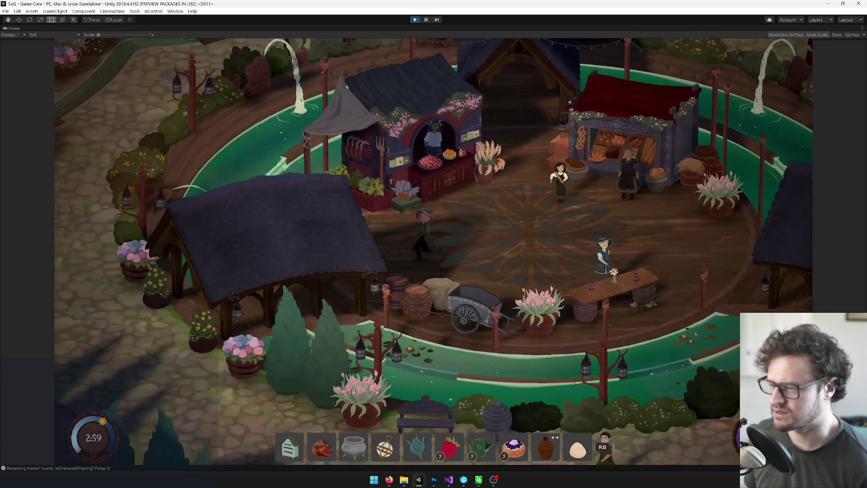
pyautogui.press('m')
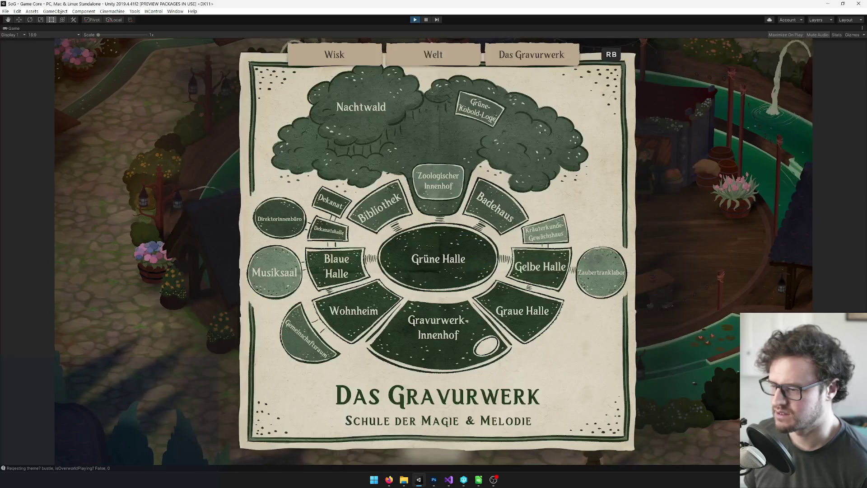
pyautogui.press('m')
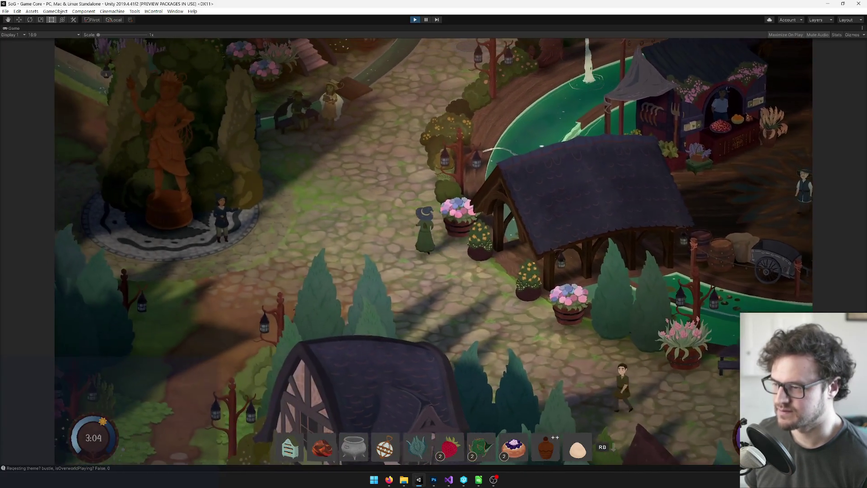
pyautogui.press('Tab')
pyautogui.press('Tab')
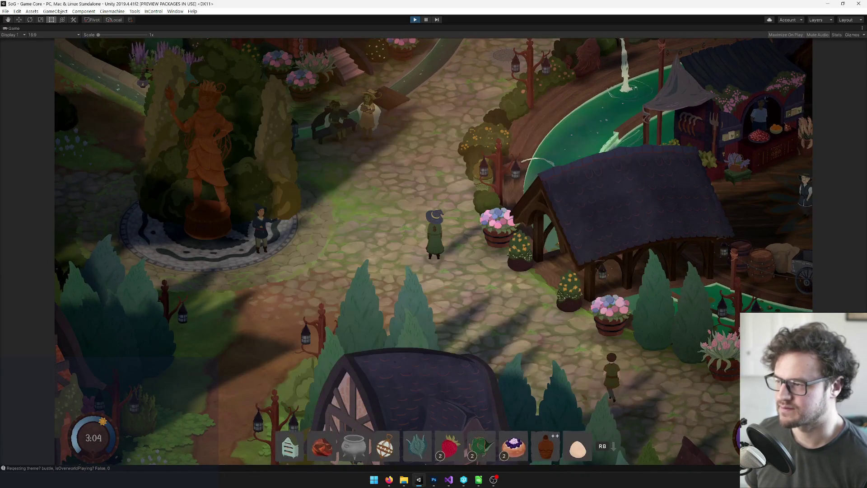
pyautogui.press('Tab')
pyautogui.press('Tab')
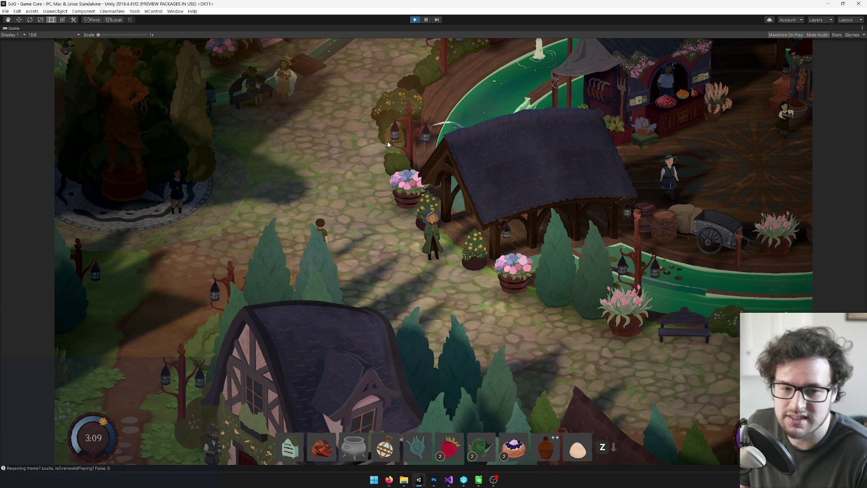
pyautogui.hotkey('ctrl', 'p')
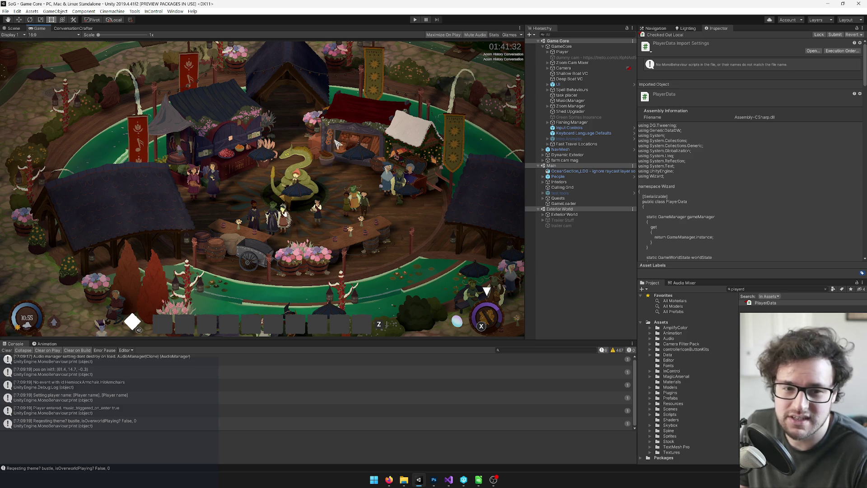
# Clear the console, search the Project window for 'map' and open the Maps UI prefab.
pyautogui.click(8, 350)
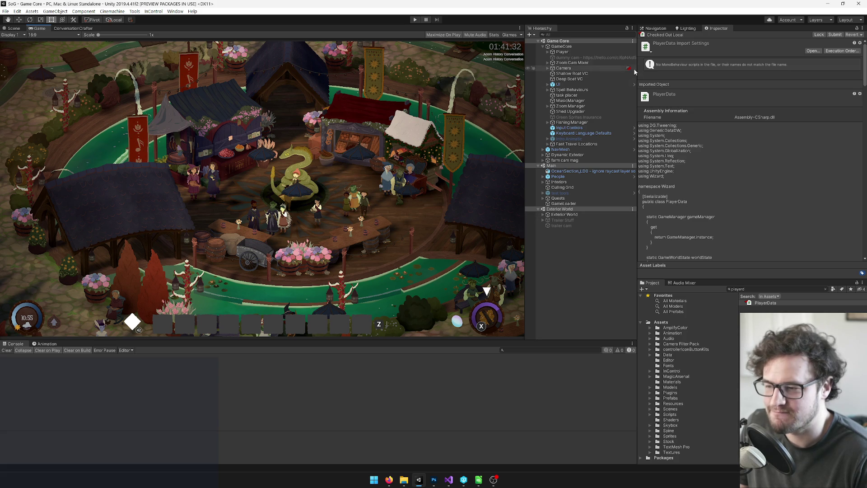
pyautogui.hotkey('ctrl', 'f')
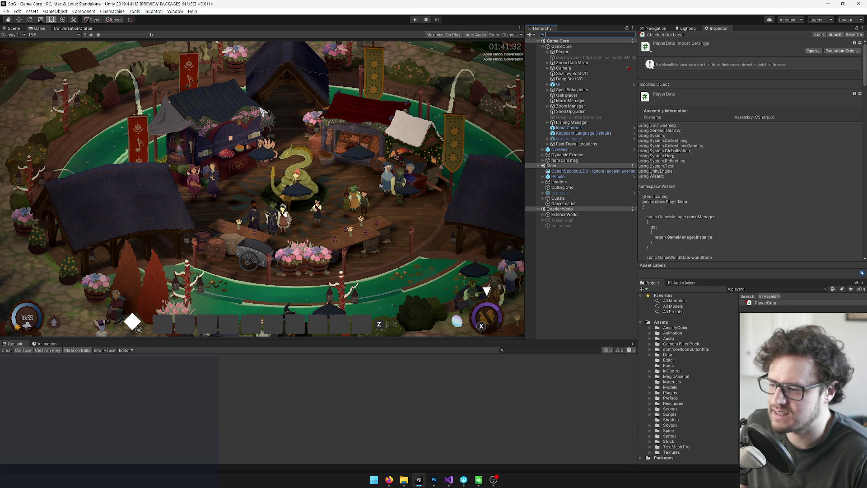
pyautogui.click(762, 288)
pyautogui.write('map')
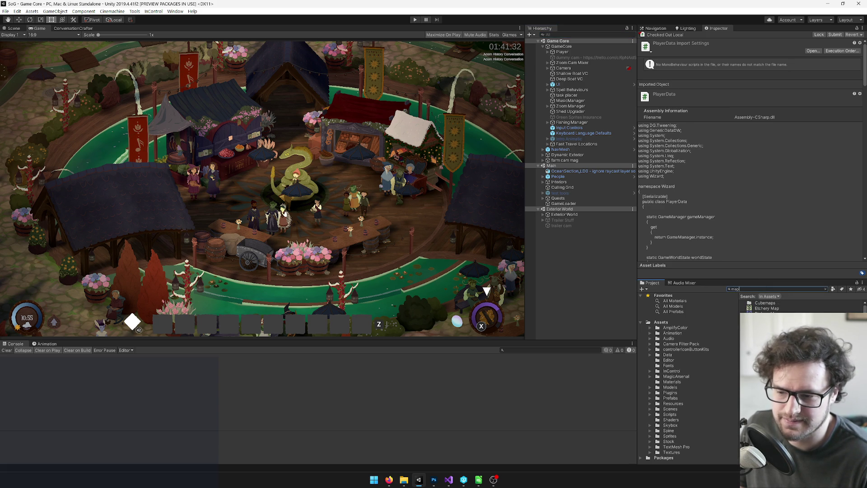
pyautogui.doubleClick(763, 314)
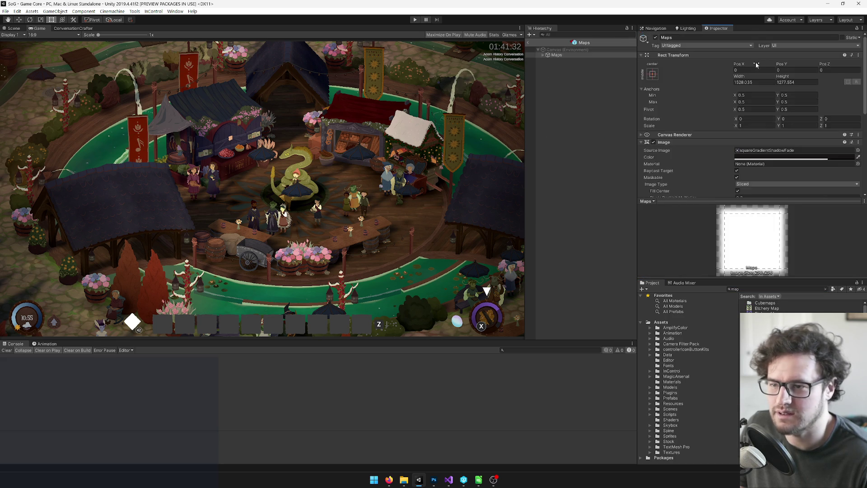
# Open the Maps prefab and drag the close button bg rect narrower.
pyautogui.click(13, 28)
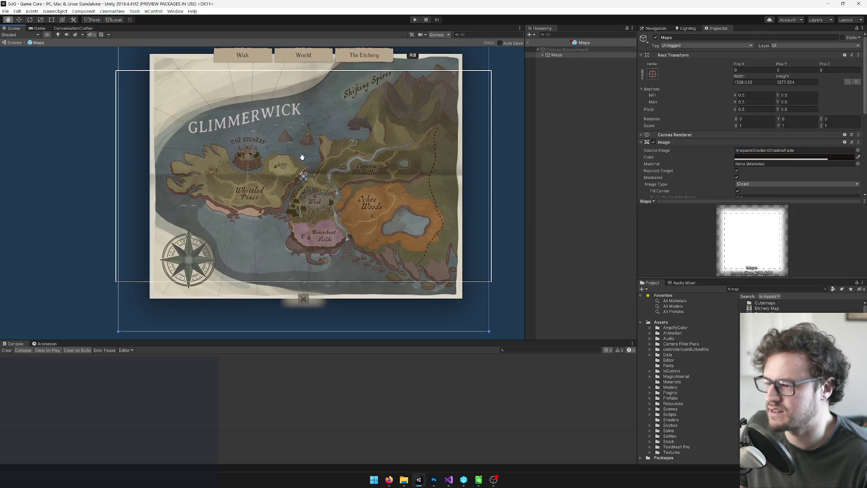
pyautogui.scroll(2, 301, 204)
pyautogui.scroll(2, 301, 204)
pyautogui.click(543, 55)
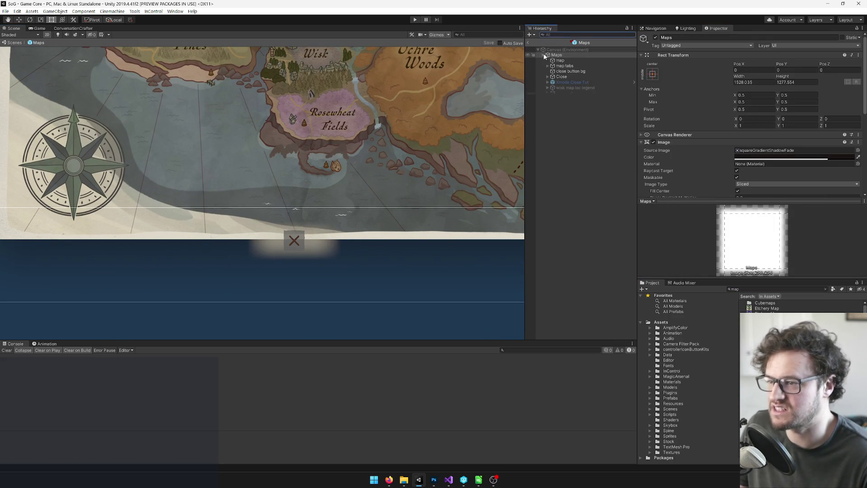
pyautogui.scroll(3, 335, 223)
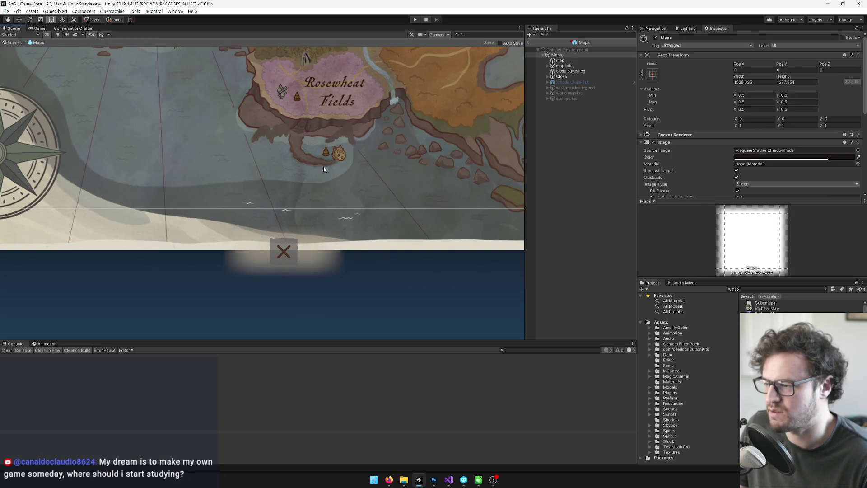
pyautogui.scroll(-5, 406, 187)
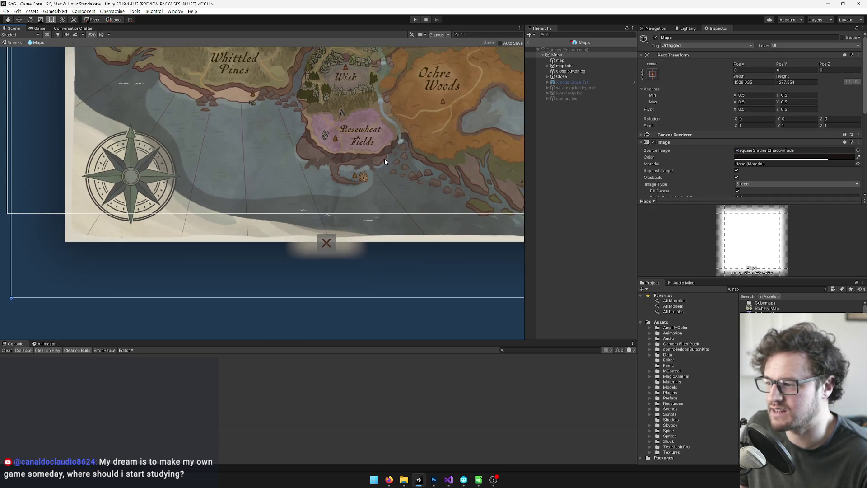
pyautogui.click(775, 288)
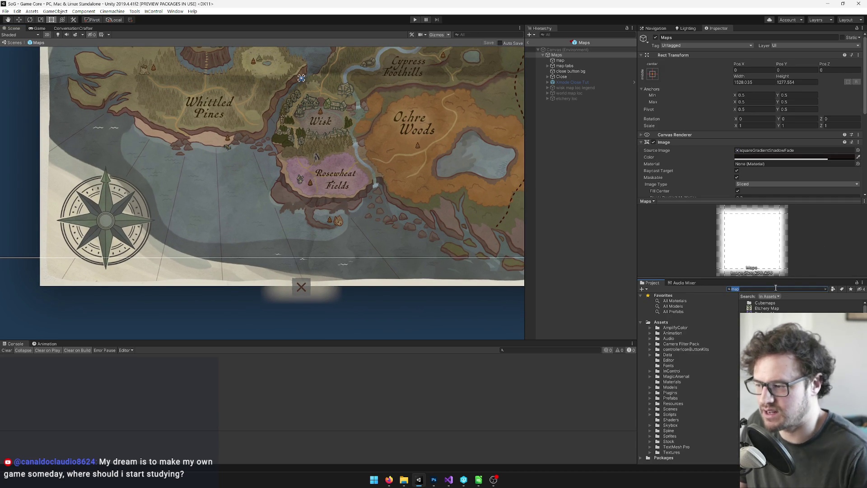
pyautogui.moveTo(523, 151); pyautogui.dragTo(517, 117)
pyautogui.click(547, 76)
pyautogui.scroll(2, 305, 233)
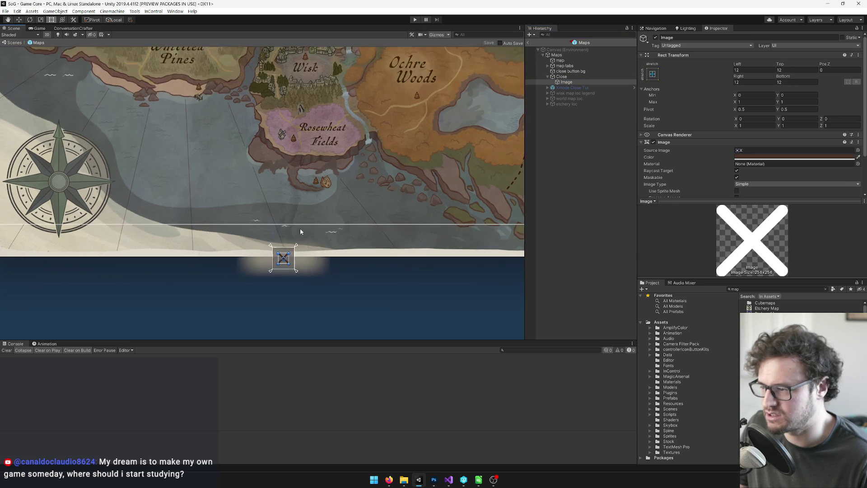
pyautogui.click(561, 77)
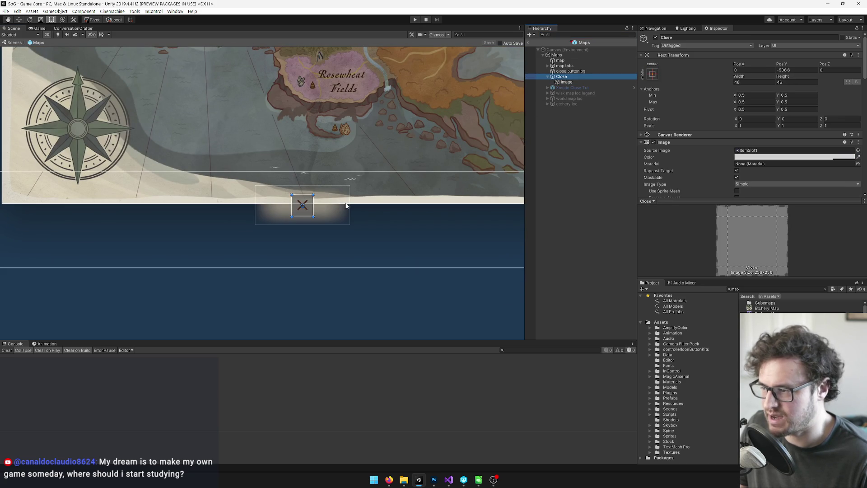
pyautogui.click(566, 82)
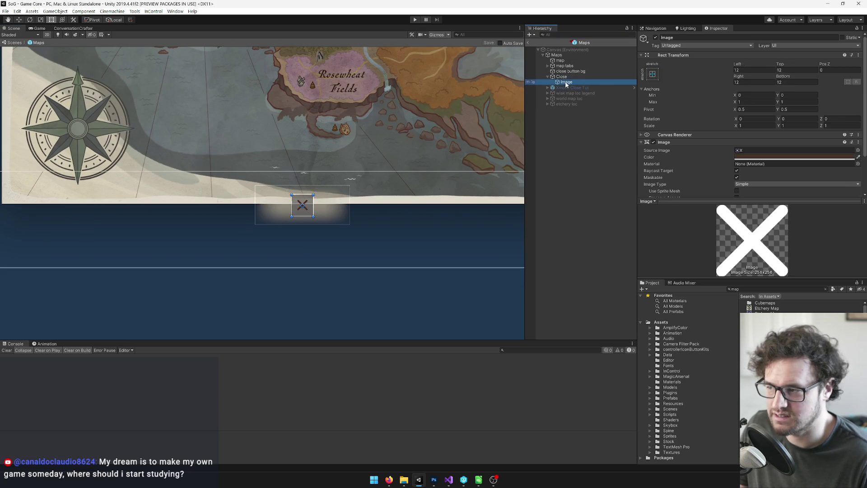
pyautogui.click(570, 71)
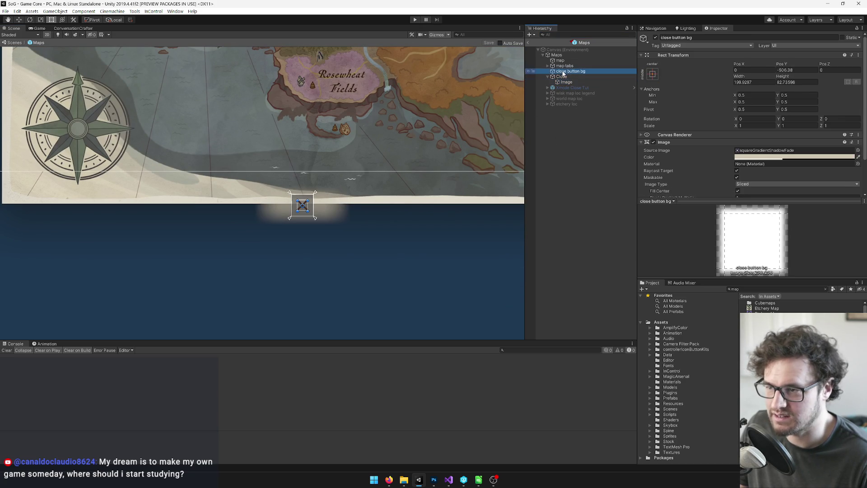
pyautogui.moveTo(352, 205); pyautogui.dragTo(327, 205)
# Nest the Close object under close button bg and save the prefab.
pyautogui.scroll(1, 347, 185)
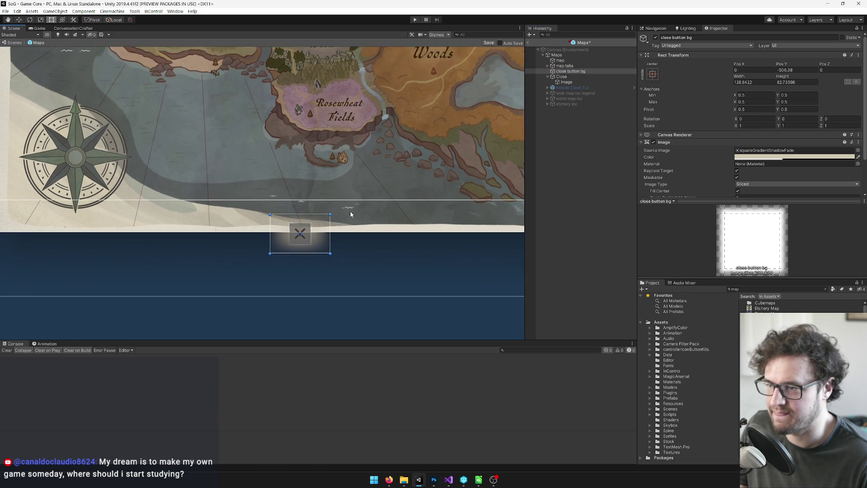
pyautogui.click(562, 76)
pyautogui.moveTo(567, 78); pyautogui.dragTo(570, 72)
pyautogui.click(570, 71)
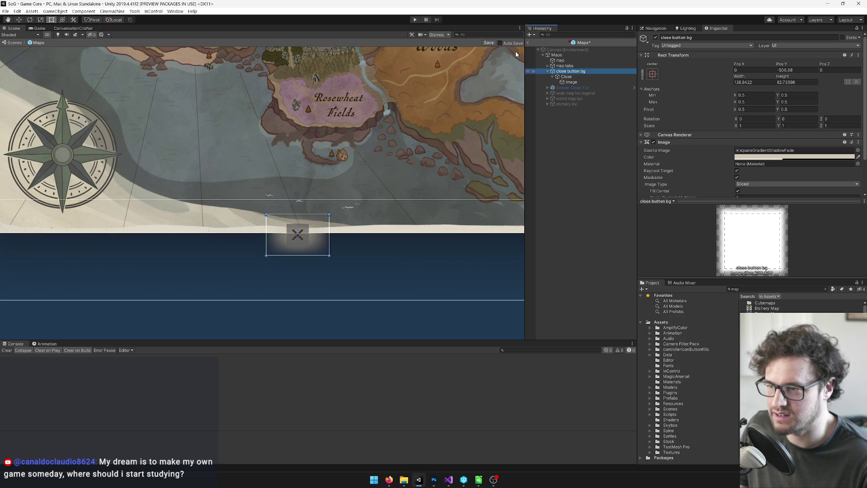
pyautogui.click(489, 43)
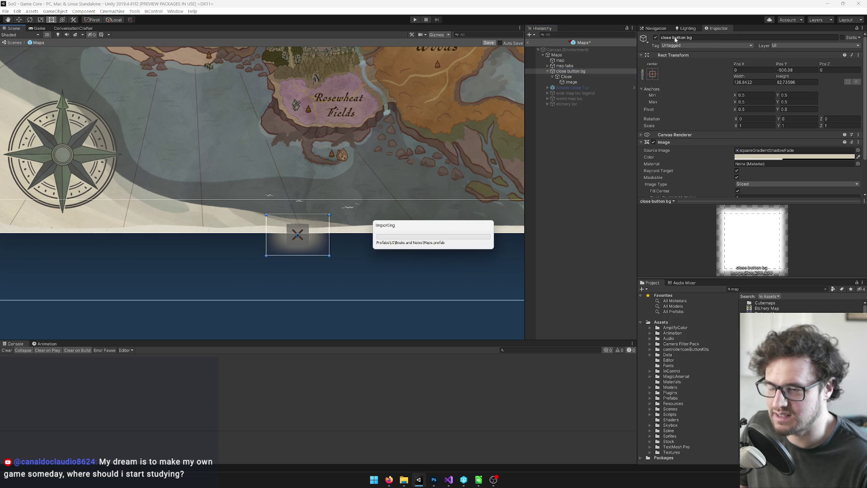
# Rename close button bg to 'mk close button bg' and save the prefab again.
pyautogui.click(664, 39)
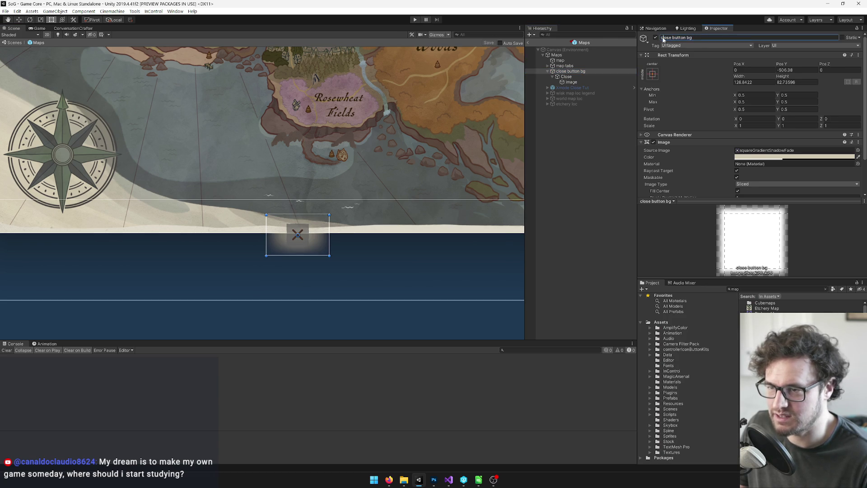
pyautogui.write('mk')
pyautogui.press('Return')
pyautogui.click(488, 43)
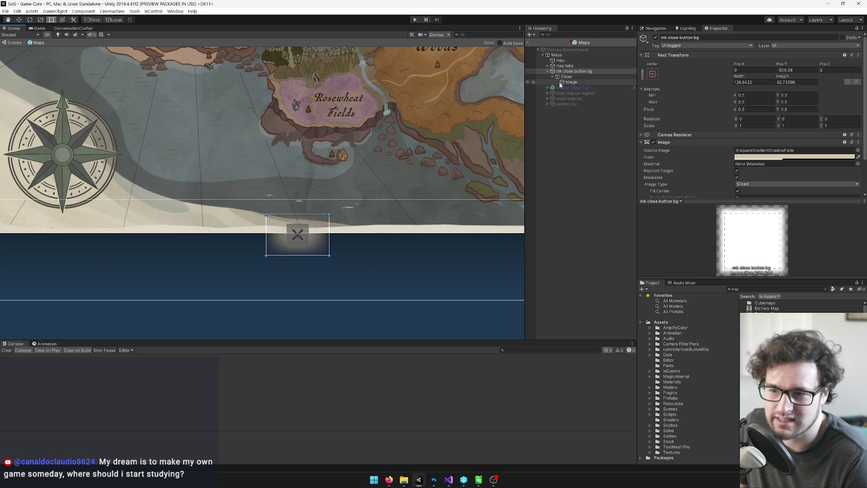
pyautogui.scroll(-3, 734, 109)
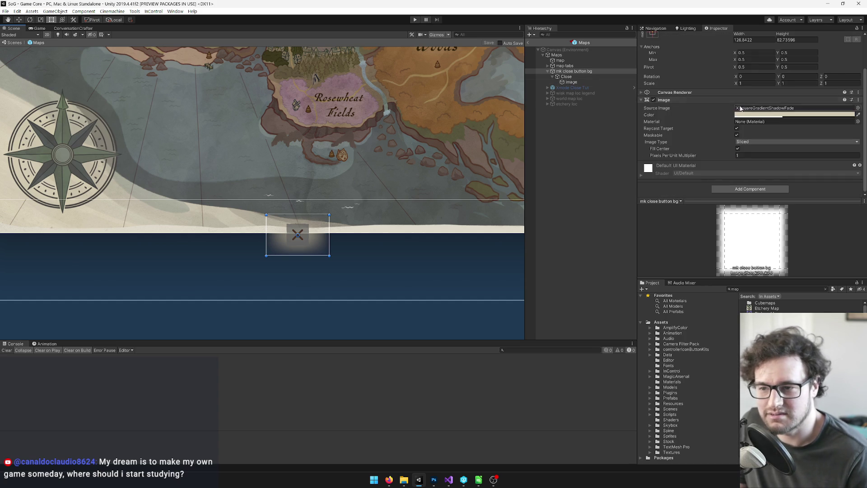
# Uncheck Raycast Target on the mk close button bg Image component.
pyautogui.click(737, 128)
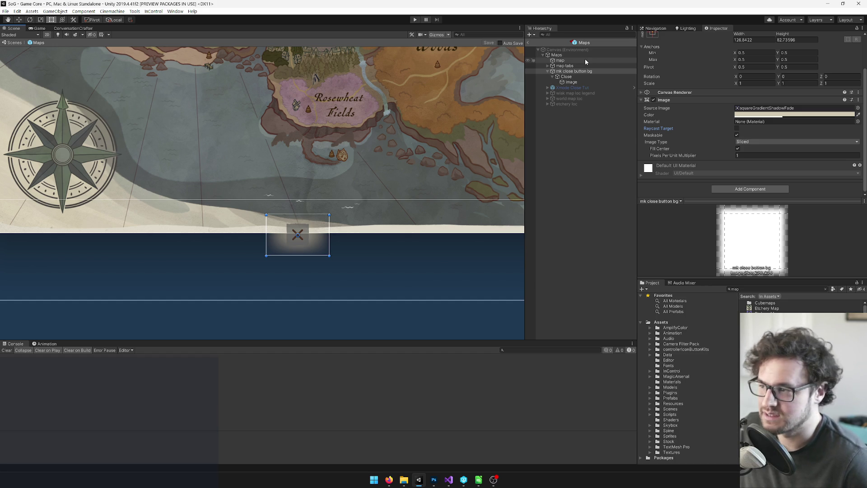
pyautogui.moveTo(354, 86); pyautogui.dragTo(333, 210)
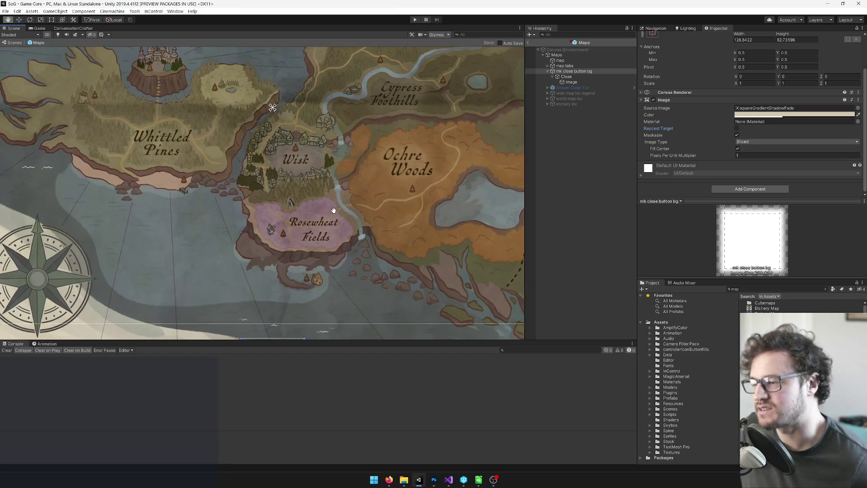
pyautogui.scroll(-6, 333, 210)
pyautogui.moveTo(385, 182); pyautogui.dragTo(386, 185)
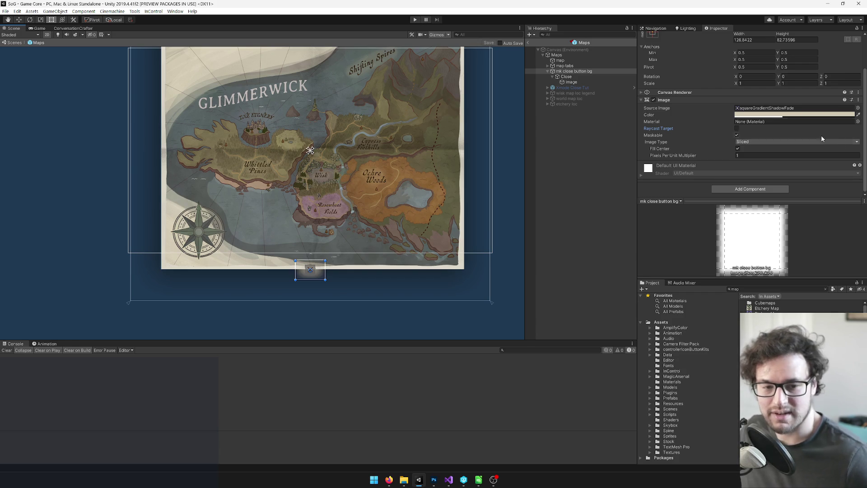
pyautogui.press('q')
pyautogui.press('t')
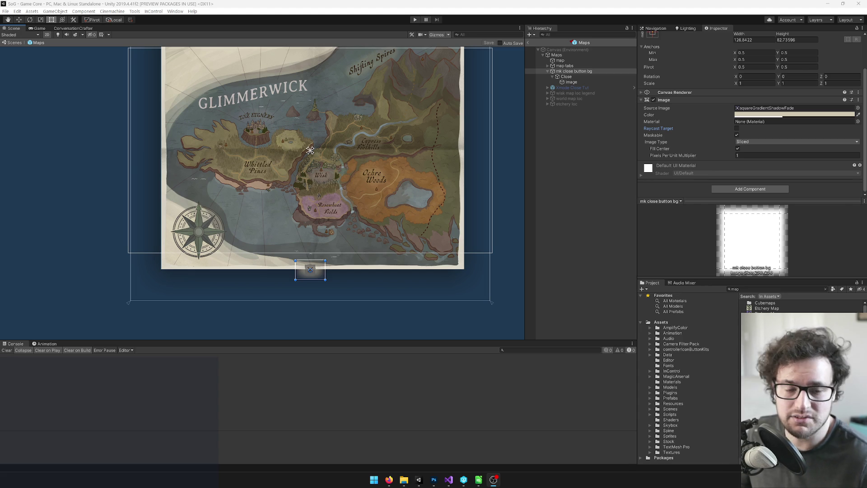
pyautogui.moveTo(410, 96); pyautogui.dragTo(418, 126)
pyautogui.scroll(-2, 406, 128)
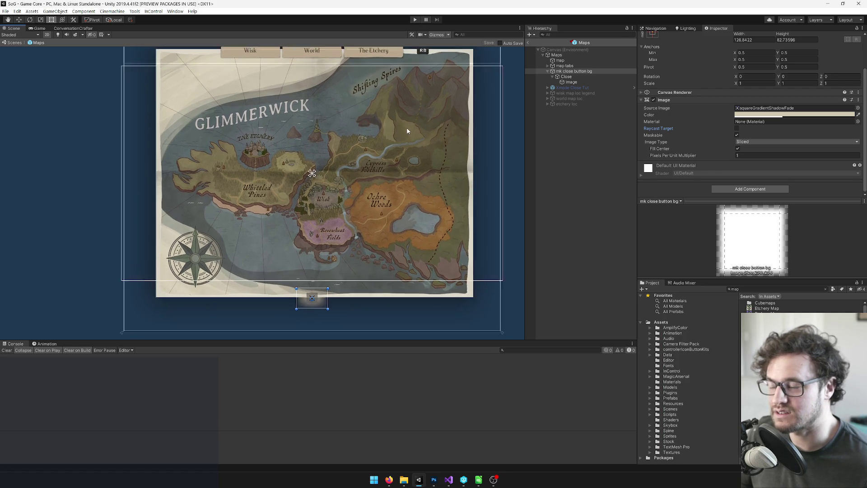
pyautogui.scroll(1, 424, 131)
pyautogui.moveTo(412, 150); pyautogui.dragTo(412, 177)
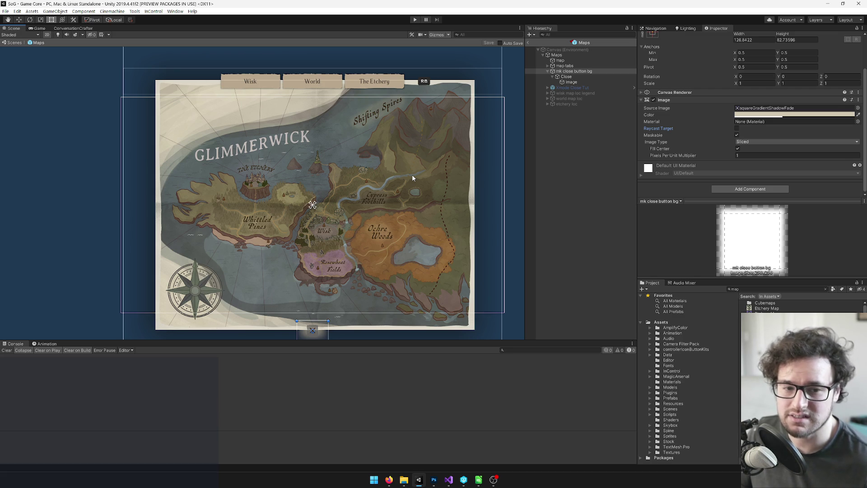
pyautogui.scroll(-2, 282, 163)
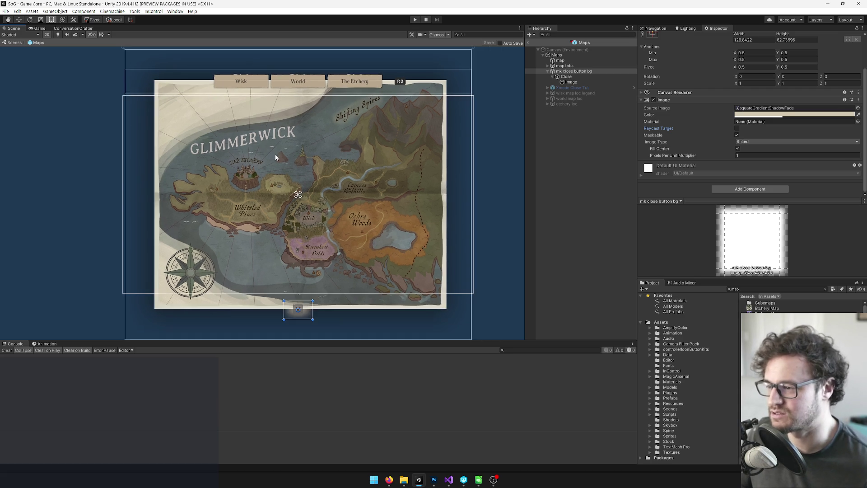
pyautogui.moveTo(281, 156); pyautogui.dragTo(286, 157)
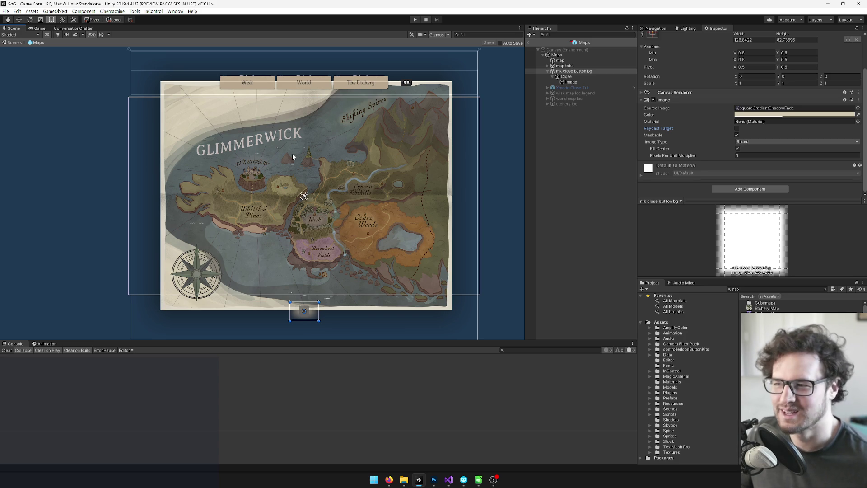
pyautogui.moveTo(338, 163); pyautogui.dragTo(345, 148)
pyautogui.press('t')
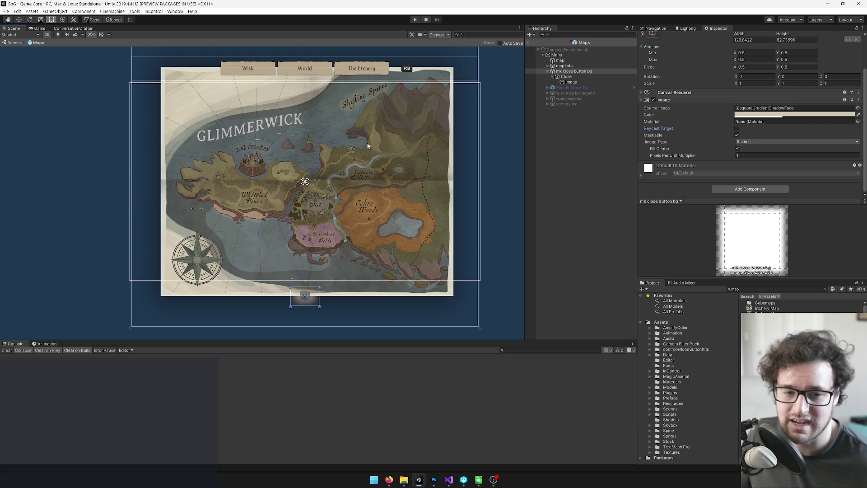
pyautogui.moveTo(300, 138); pyautogui.dragTo(303, 143)
pyautogui.click(321, 123)
pyautogui.press('q')
pyautogui.moveTo(284, 292); pyautogui.dragTo(274, 282)
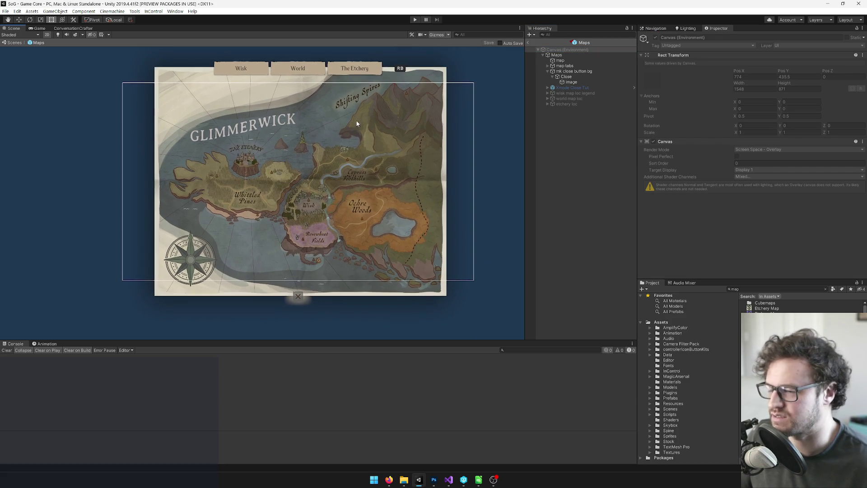
pyautogui.scroll(5, 310, 248)
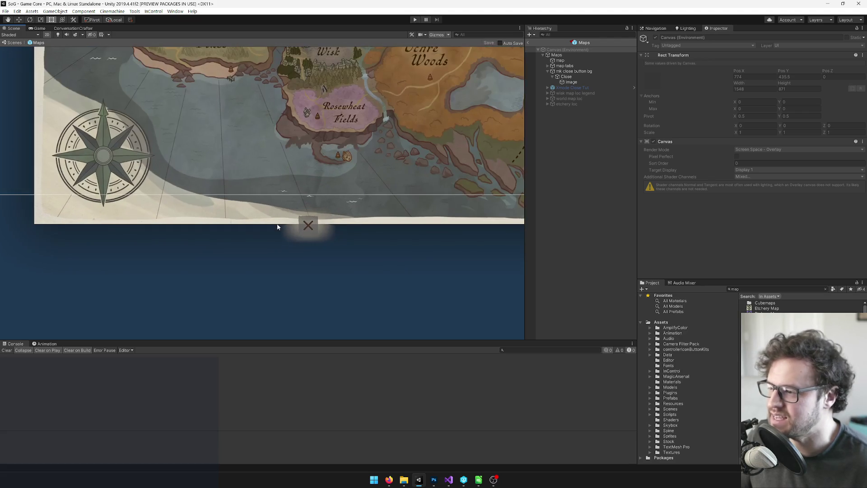
# Search the Project for 'supply' and select the Enrollment Supply List prefab result.
pyautogui.click(781, 288)
pyautogui.write('shopping')
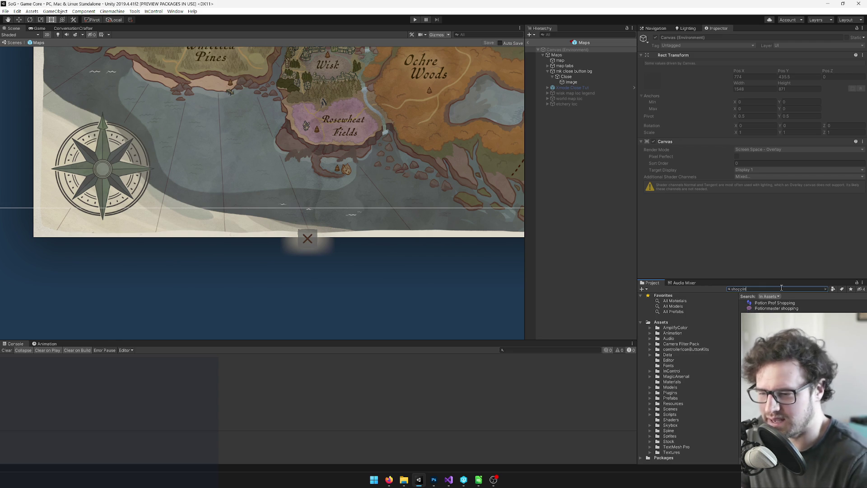
pyautogui.hotkey('ctrl', 'a')
pyautogui.write('back to schoo')
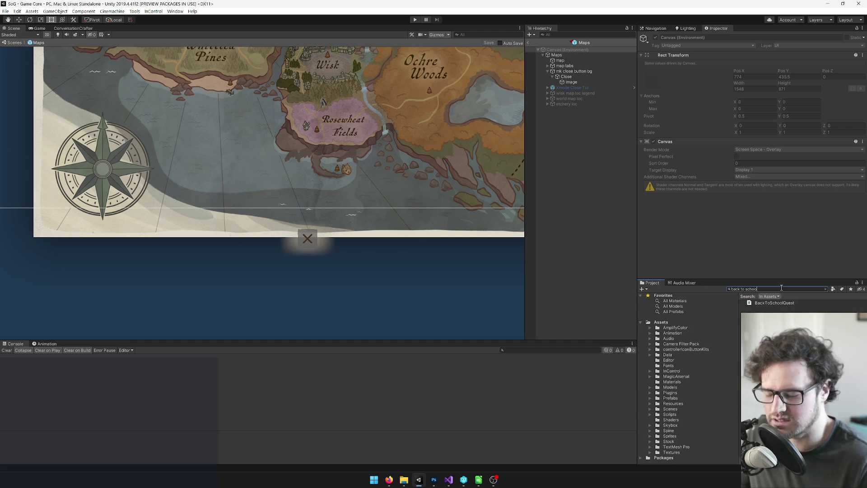
pyautogui.hotkey('ctrl', 'a')
pyautogui.press('BackSpace')
pyautogui.write('su')
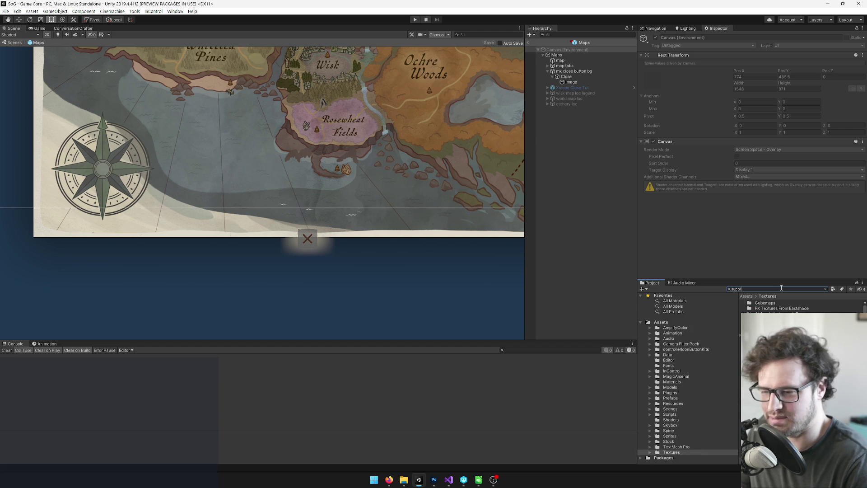
pyautogui.write('pply')
pyautogui.click(763, 309)
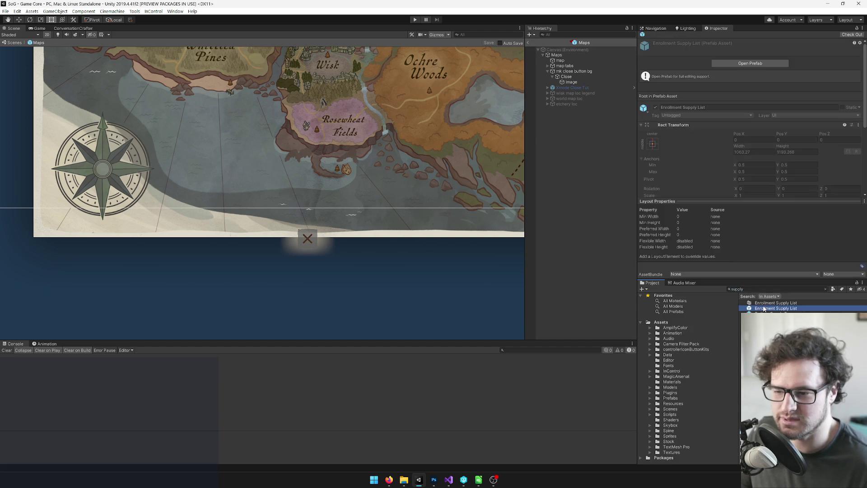
# Open the Enrollment Supply List prefab and copy its Xmode Close Tut object.
pyautogui.click(763, 61)
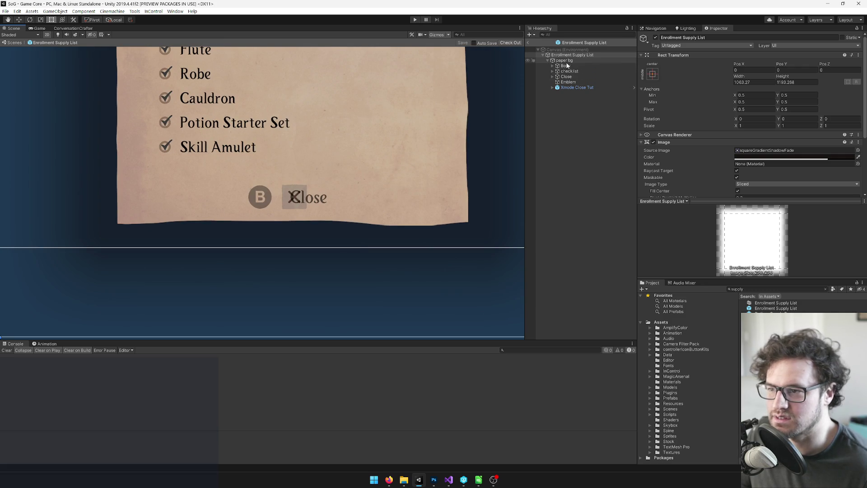
pyautogui.rightClick(571, 87)
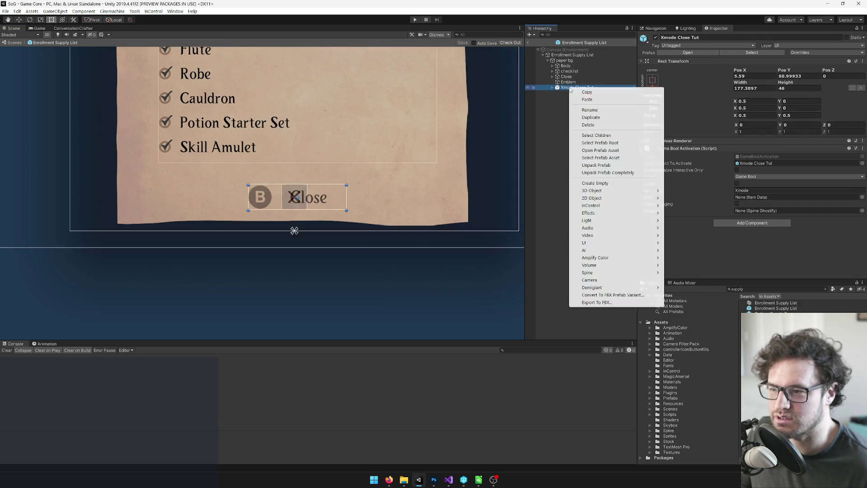
pyautogui.click(586, 92)
# Search the Project for 'map' and reopen the Maps prefab for editing.
pyautogui.click(763, 290)
pyautogui.write('ma')
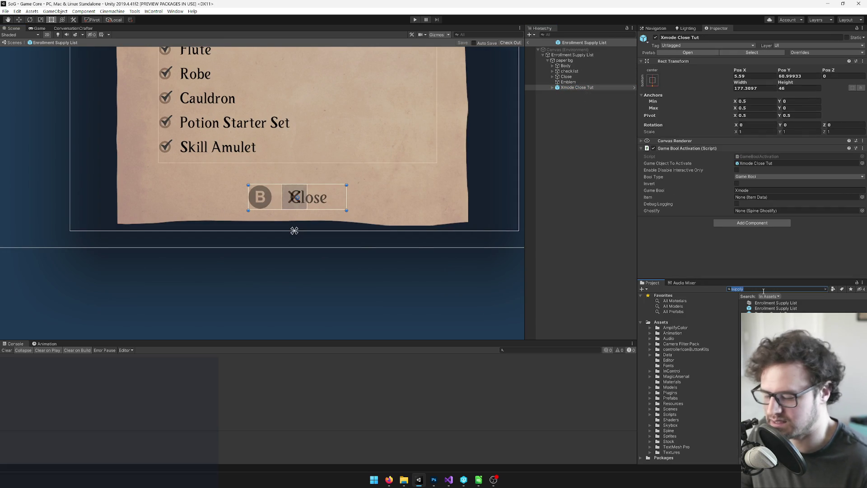
pyautogui.write('p')
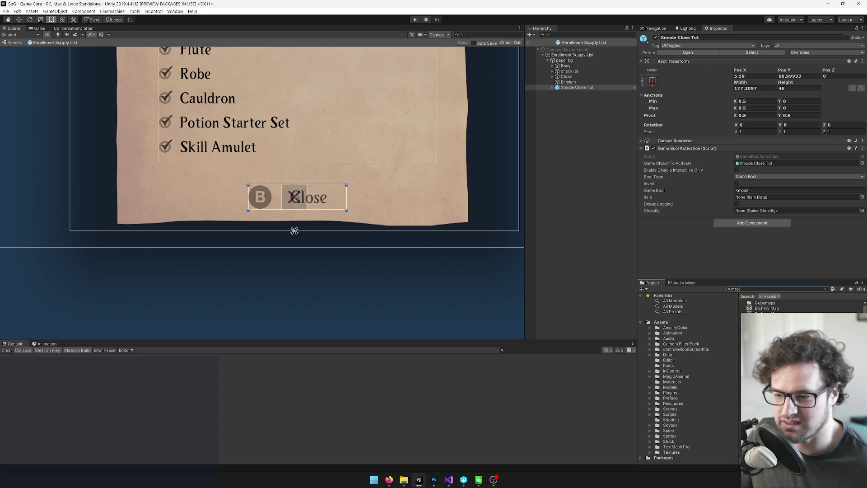
pyautogui.click(845, 307)
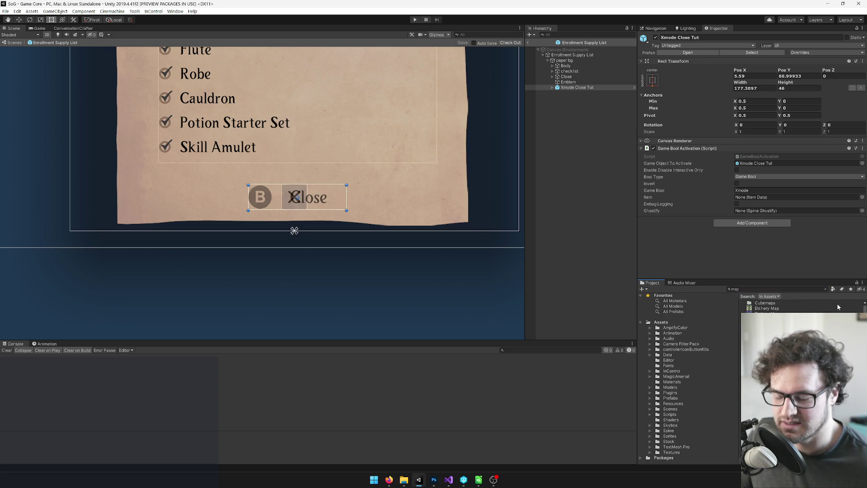
pyautogui.click(761, 289)
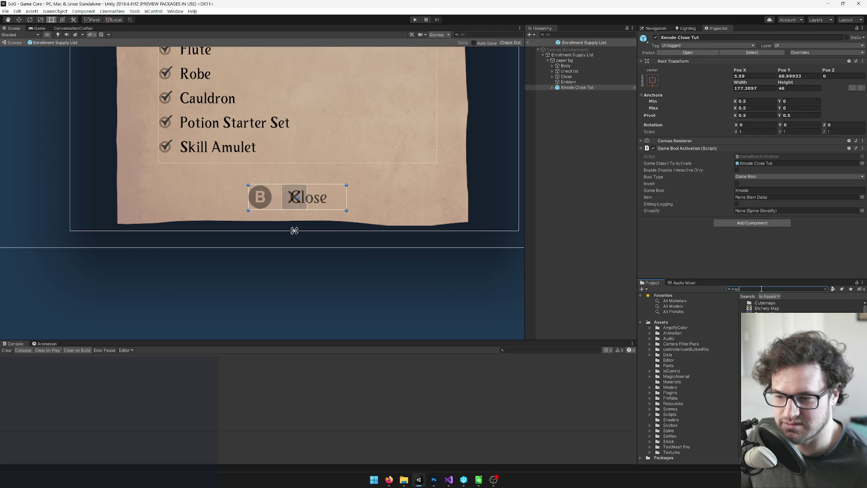
pyautogui.click(759, 308)
pyautogui.click(768, 64)
pyautogui.moveTo(442, 169); pyautogui.dragTo(428, 198)
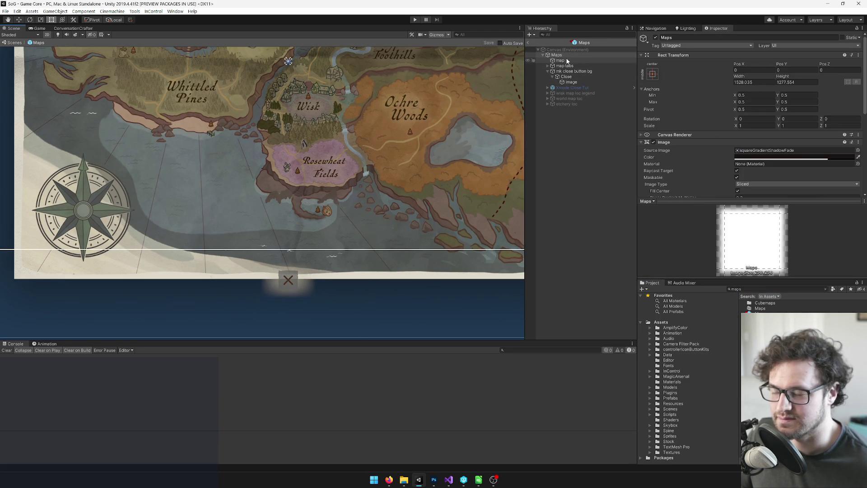
# Paste Xmode Close Tut into Maps under map tabs and move it to the map's lower edge.
pyautogui.rightClick(564, 55)
pyautogui.click(589, 69)
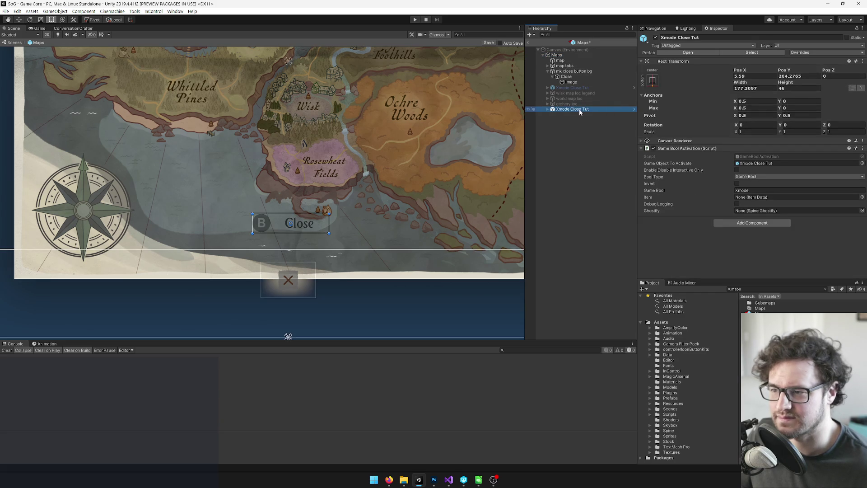
pyautogui.moveTo(578, 69); pyautogui.dragTo(578, 69)
pyautogui.moveTo(334, 188); pyautogui.dragTo(345, 117)
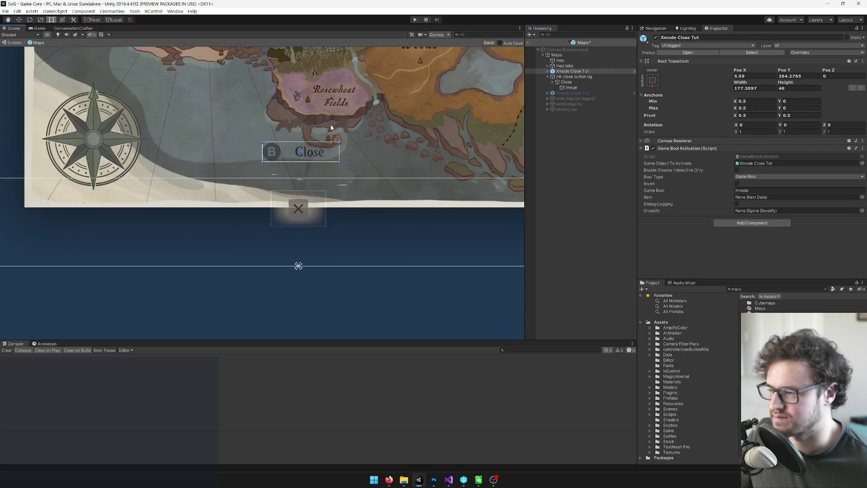
pyautogui.moveTo(322, 152); pyautogui.dragTo(319, 211)
# Place mk close button bg above Xmode Close Tut and deactivate it.
pyautogui.scroll(2, 311, 205)
pyautogui.scroll(1, 342, 192)
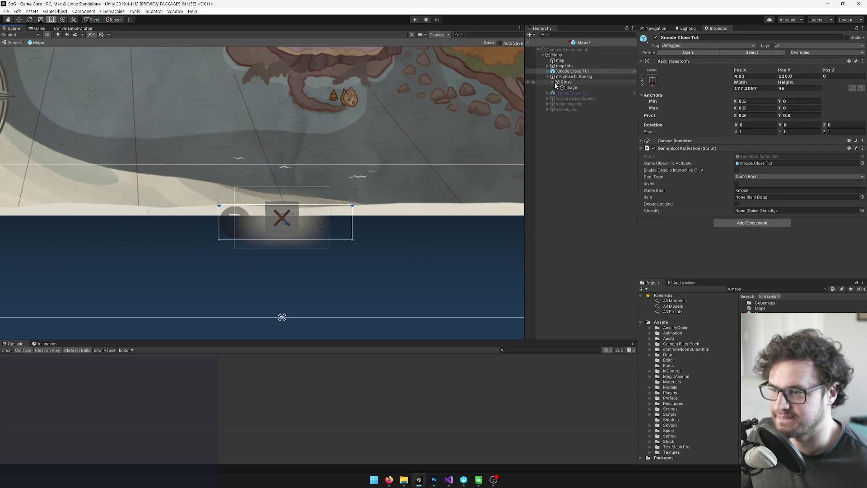
pyautogui.moveTo(573, 77); pyautogui.dragTo(570, 71)
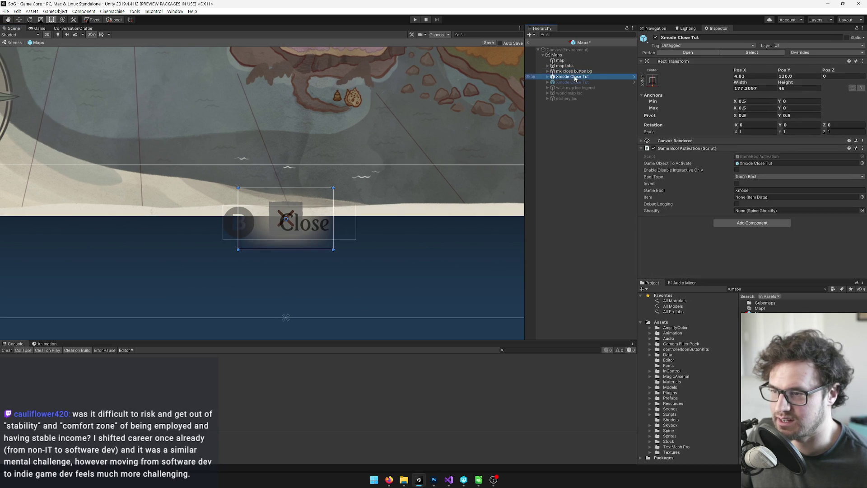
pyautogui.click(655, 38)
pyautogui.click(655, 38)
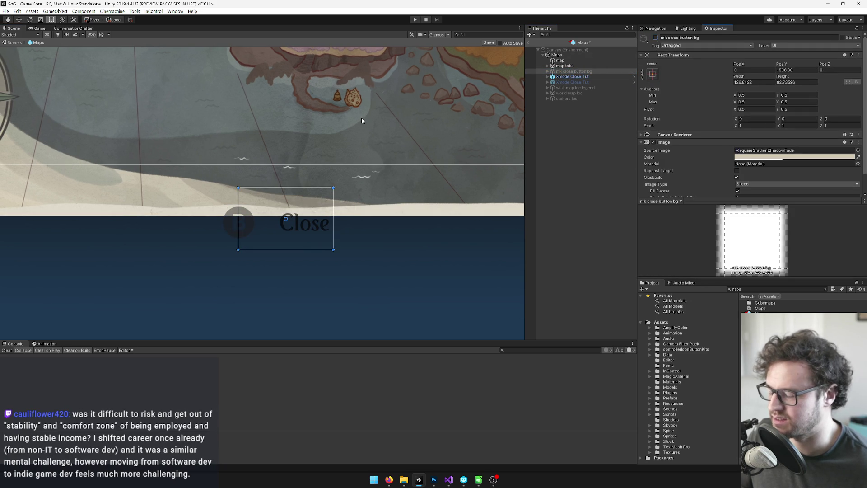
pyautogui.click(581, 76)
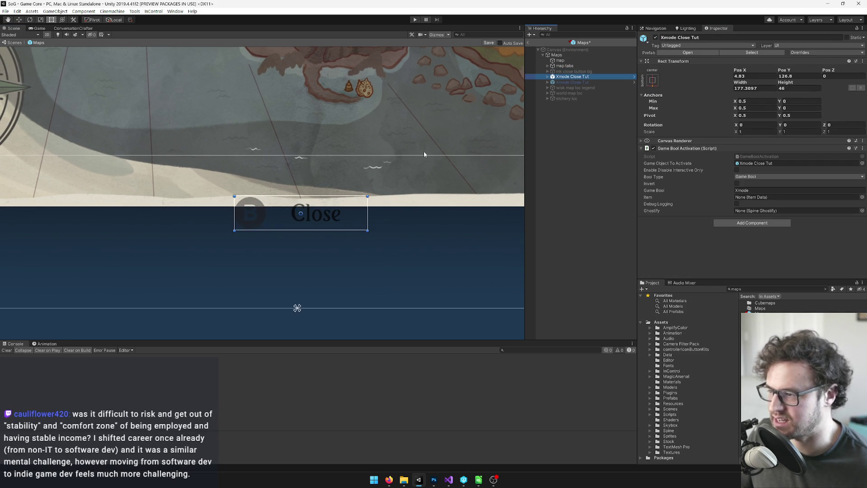
pyautogui.click(547, 77)
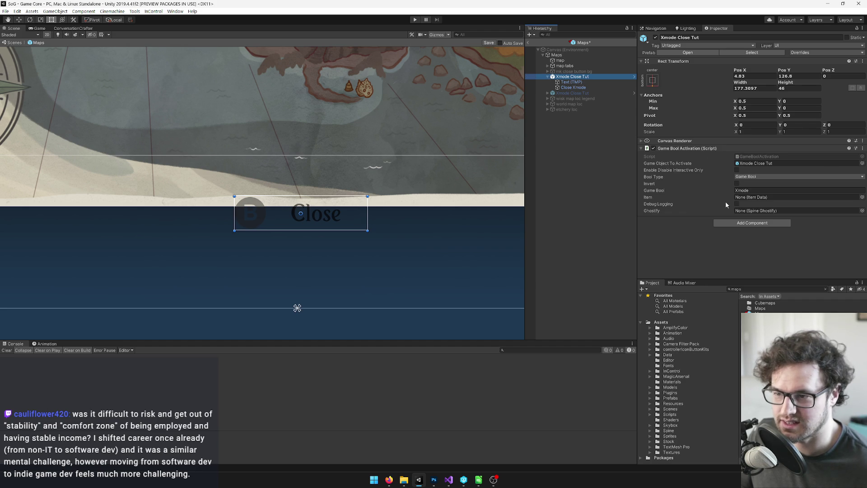
# Copy the background's Image component and paste it onto the Xmode Close Tut prompt.
pyautogui.click(755, 223)
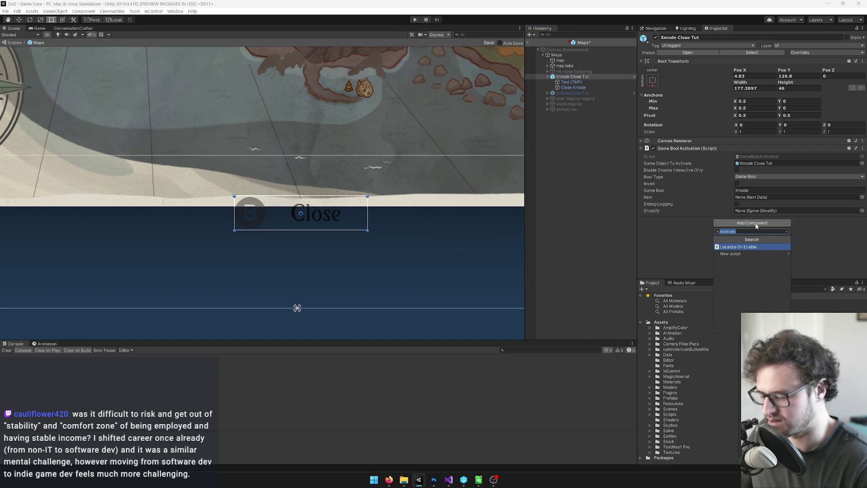
pyautogui.write('imag')
pyautogui.press('Return')
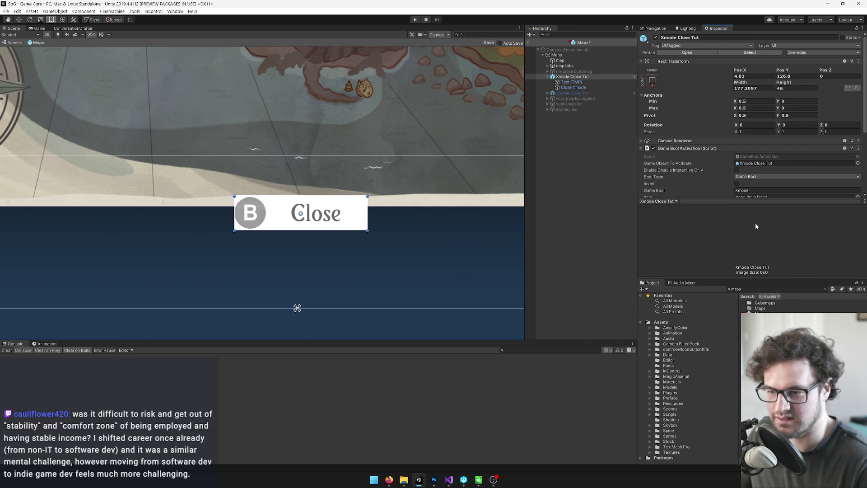
pyautogui.hotkey('ctrl', 'z')
pyautogui.hotkey('ctrl', 'z')
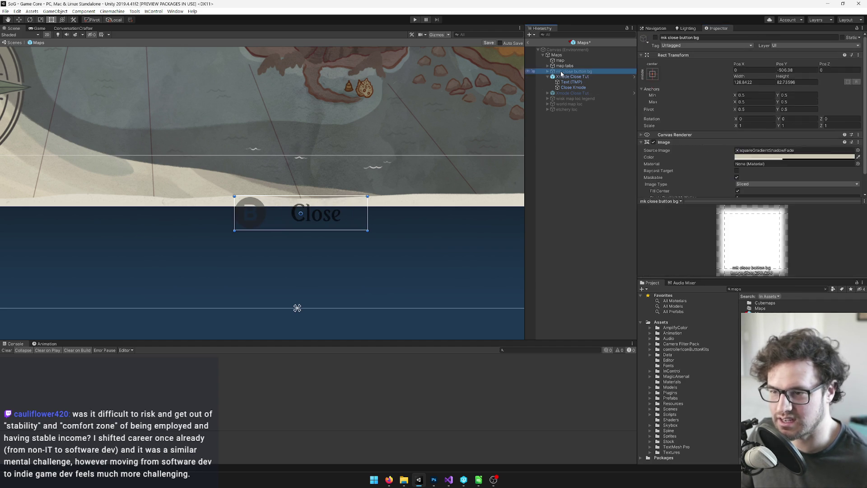
pyautogui.rightClick(676, 143)
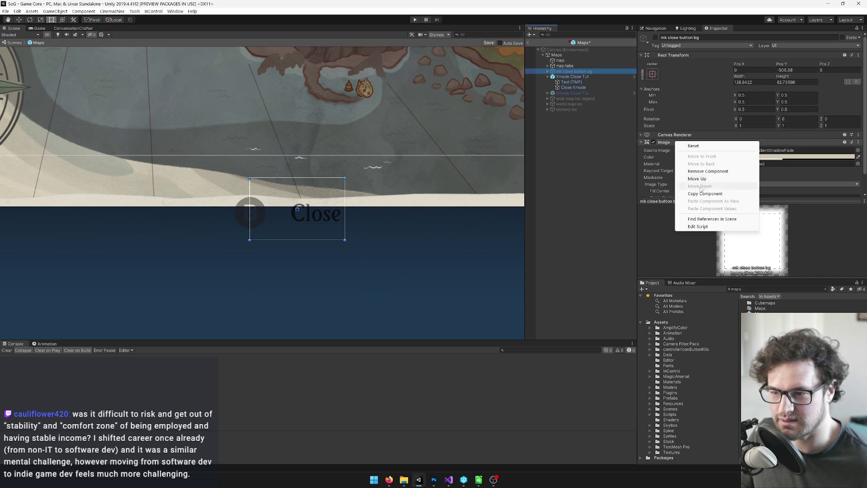
pyautogui.click(563, 78)
pyautogui.click(563, 78)
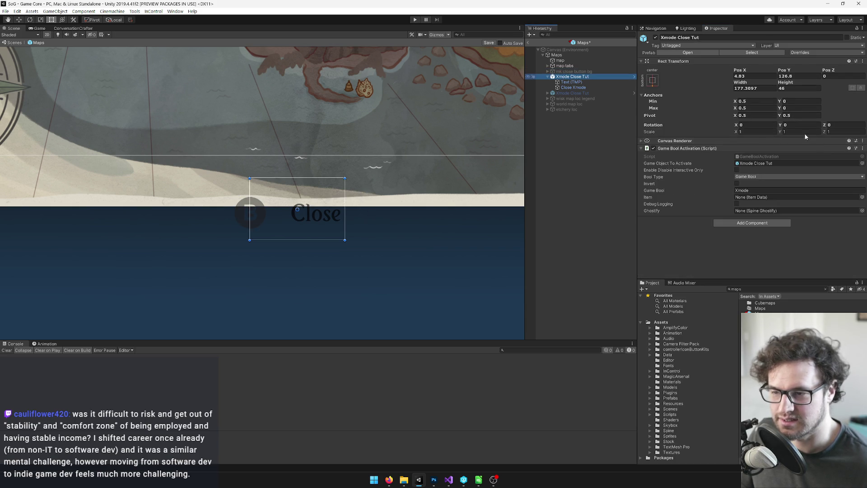
pyautogui.click(863, 149)
pyautogui.click(836, 211)
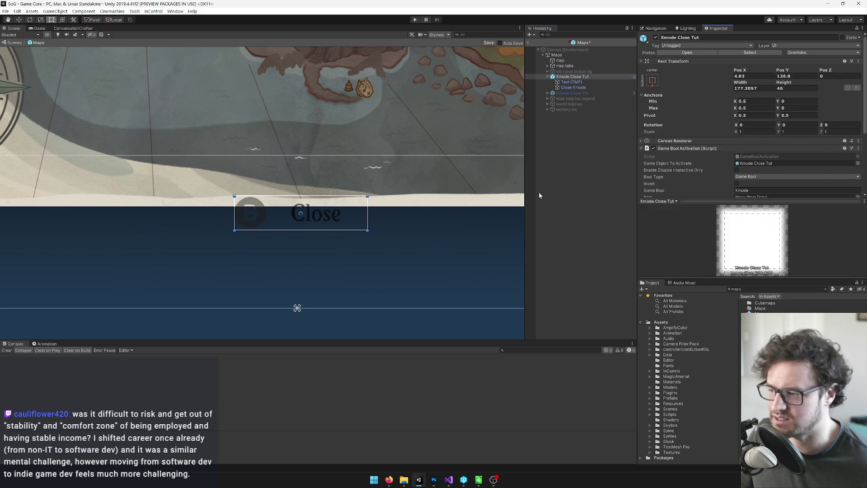
# Revert the prompt box widening back to width 177.3, keeping the image, and select the Close text.
pyautogui.moveTo(370, 186); pyautogui.dragTo(379, 187)
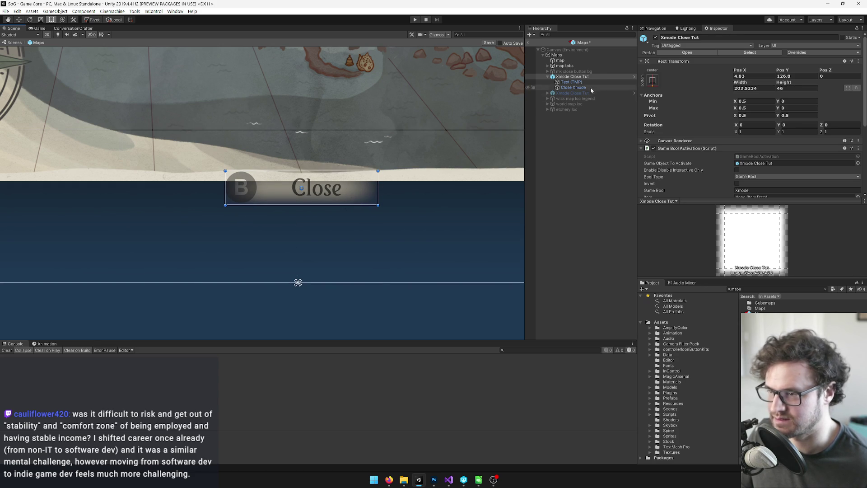
pyautogui.hotkey('ctrl', 'z')
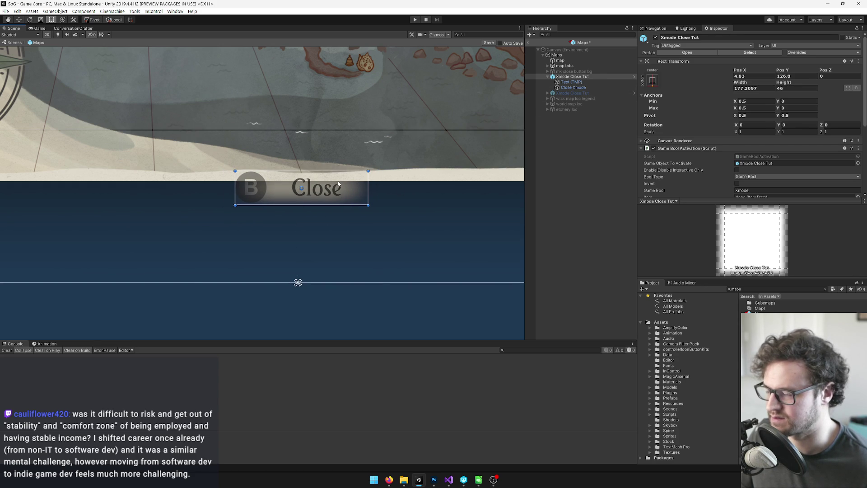
pyautogui.hotkey('ctrl', 'z')
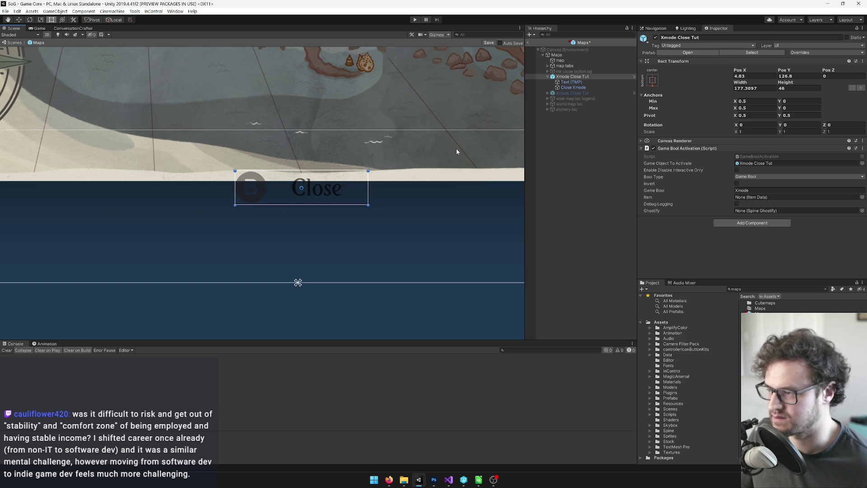
pyautogui.hotkey('ctrl', 'y')
pyautogui.scroll(-4, 315, 151)
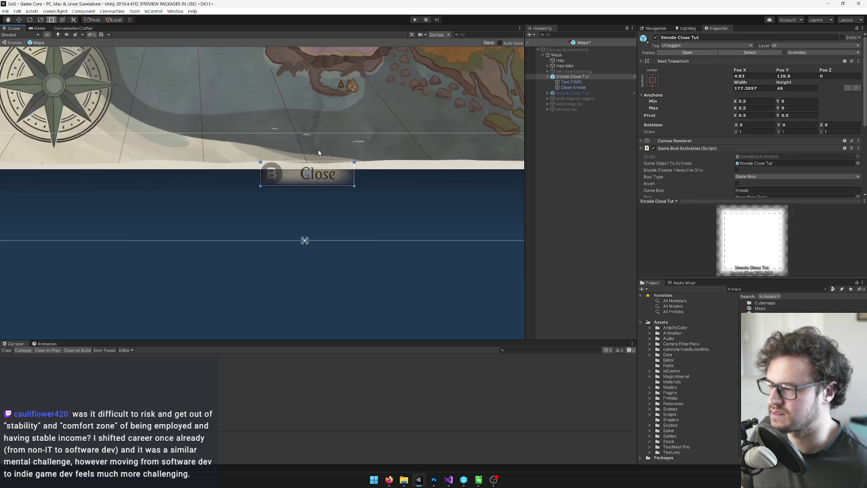
pyautogui.scroll(2, 323, 149)
pyautogui.click(577, 83)
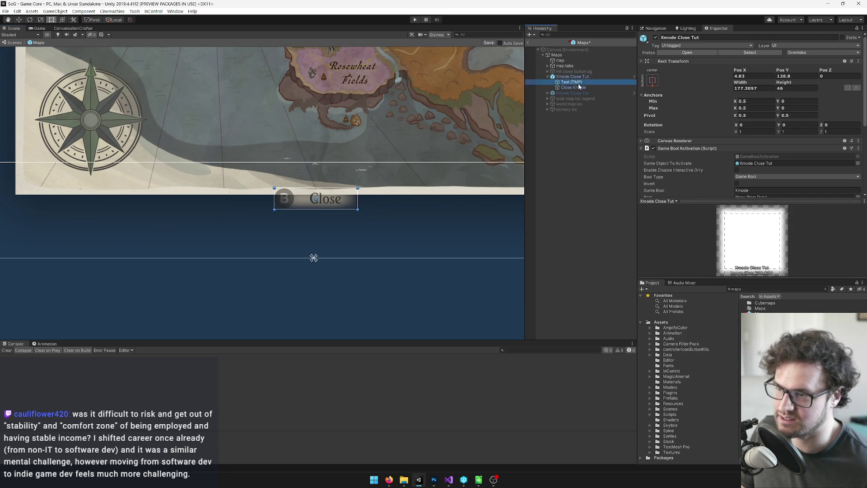
pyautogui.scroll(-10, 722, 113)
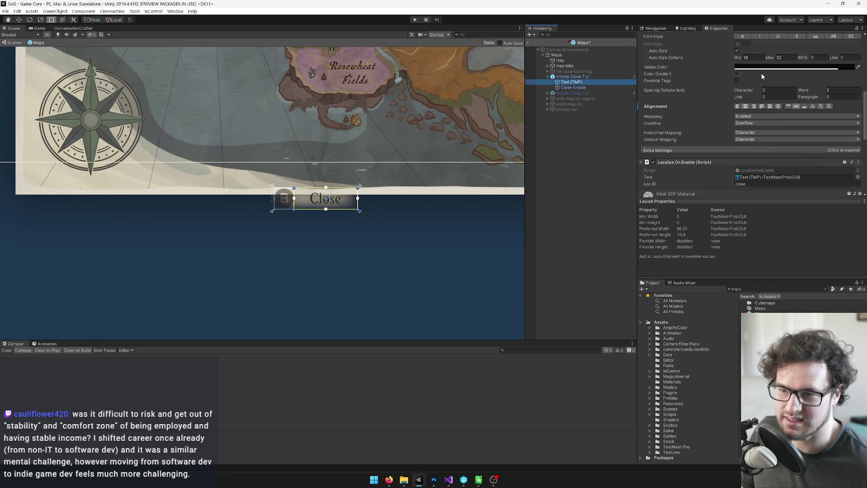
# Raise the alpha of the Close text and B icon colours.
pyautogui.click(790, 67)
pyautogui.moveTo(473, 258); pyautogui.dragTo(478, 259)
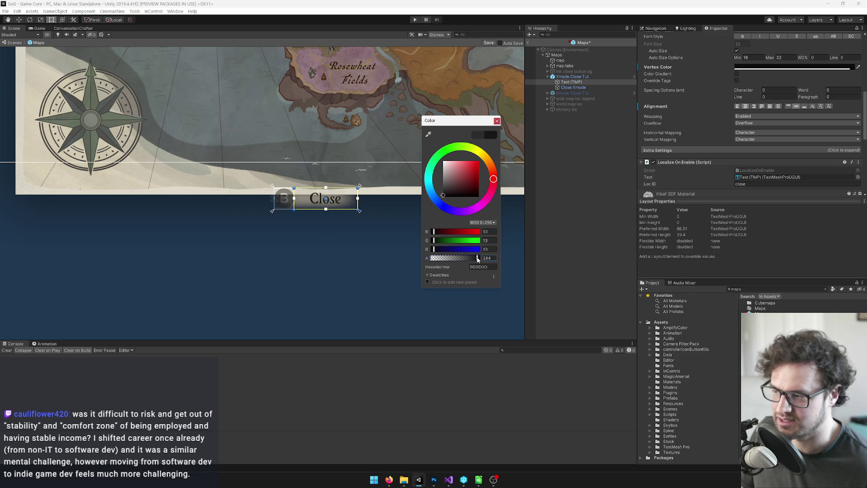
pyautogui.click(496, 120)
pyautogui.click(572, 87)
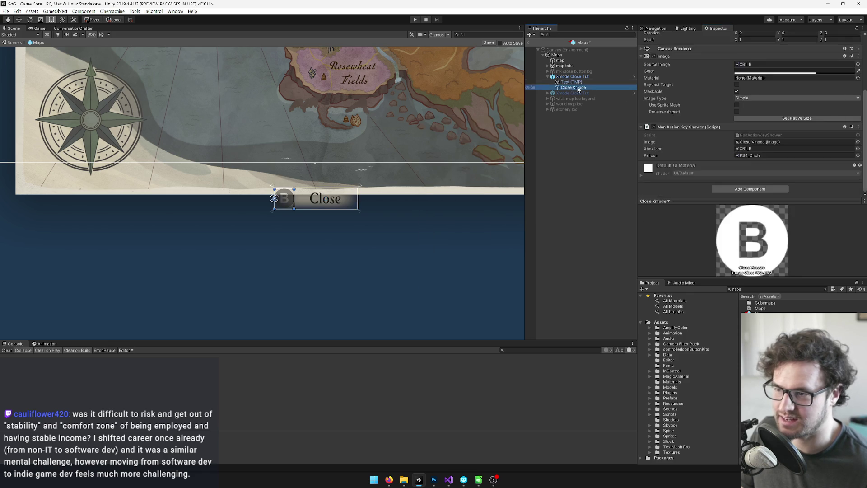
pyautogui.click(788, 71)
pyautogui.moveTo(459, 256); pyautogui.dragTo(473, 259)
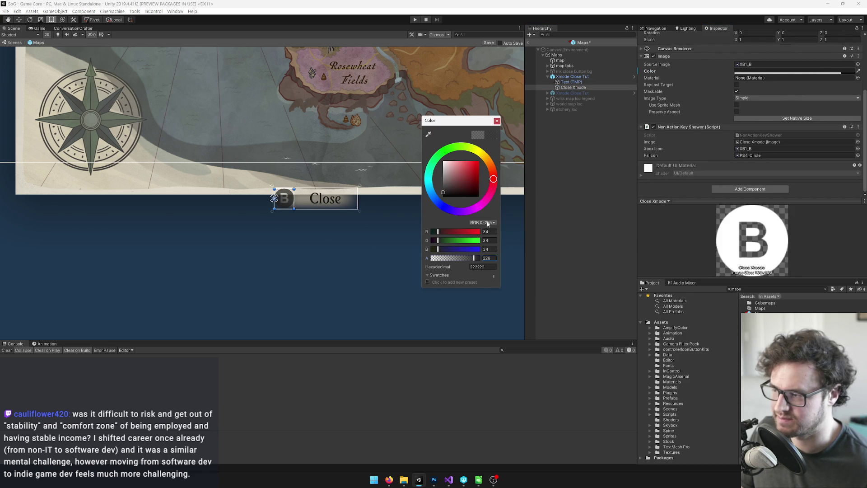
pyautogui.click(497, 120)
# Shift the B icon right to about Pos X 23.
pyautogui.scroll(4, 694, 79)
pyautogui.click(739, 66)
pyautogui.moveTo(738, 66)
pyautogui.mouseDown()
pyautogui.moveTo(849, 135)
pyautogui.moveTo(28, 157)
pyautogui.moveTo(260, 173)
pyautogui.mouseUp()
pyautogui.moveTo(218, 220); pyautogui.dragTo(205, 227)
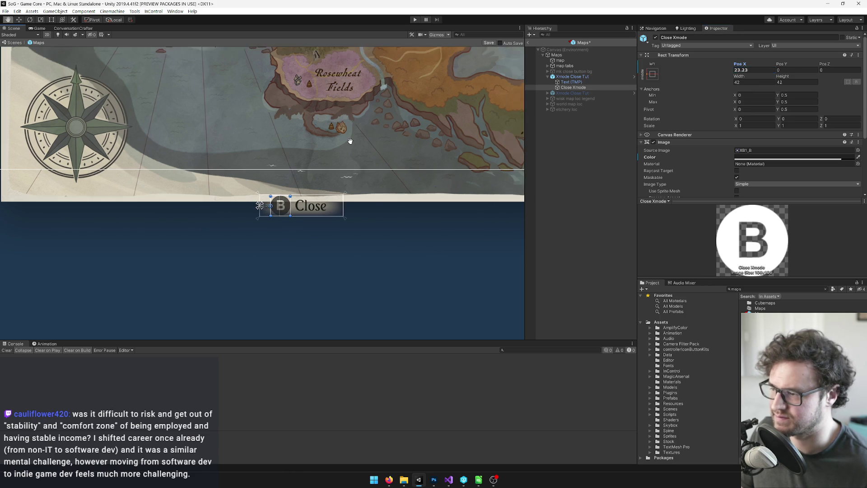
# Raise the Xmode Close Tut background Image alpha to 208.
pyautogui.click(572, 77)
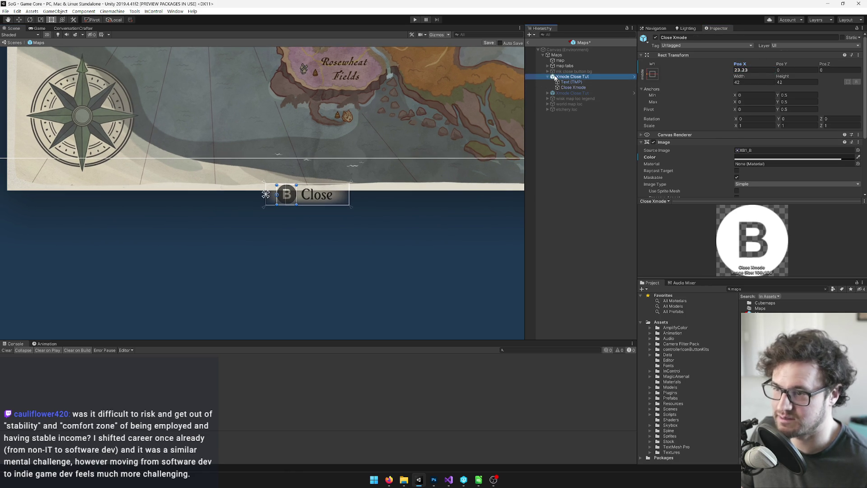
pyautogui.scroll(-2, 773, 90)
pyautogui.scroll(-3, 773, 90)
pyautogui.click(761, 115)
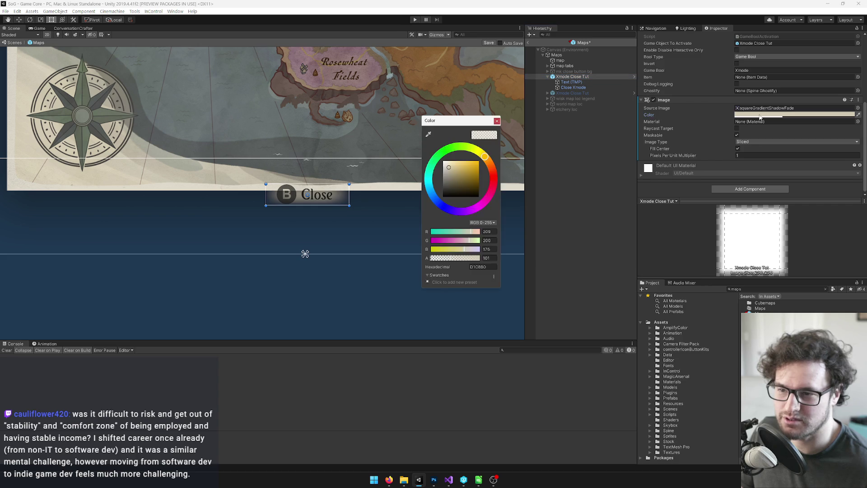
pyautogui.moveTo(454, 261); pyautogui.dragTo(469, 258)
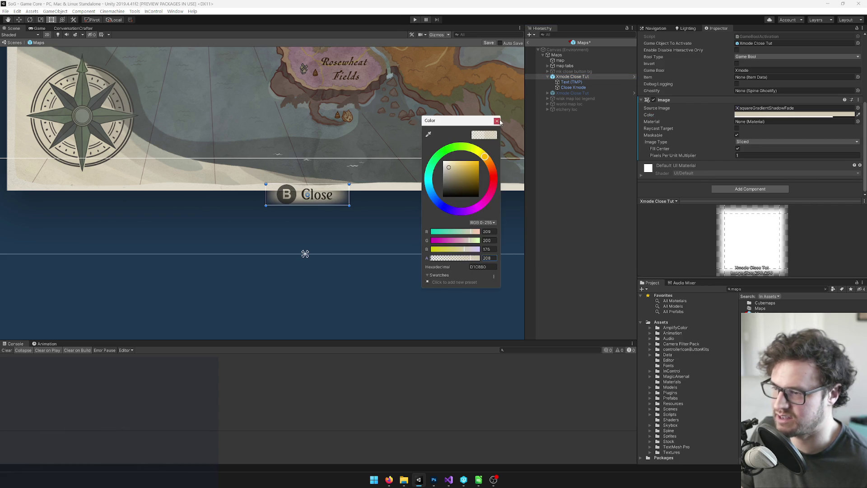
pyautogui.click(497, 120)
pyautogui.scroll(-5, 395, 105)
pyautogui.scroll(10, 348, 199)
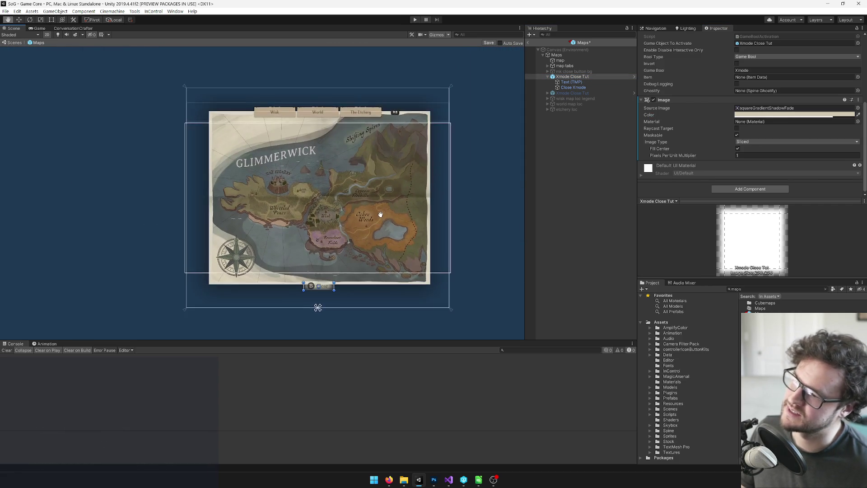
# Enlarge the Close prompt box to about 197 by 58.
pyautogui.scroll(5, 348, 199)
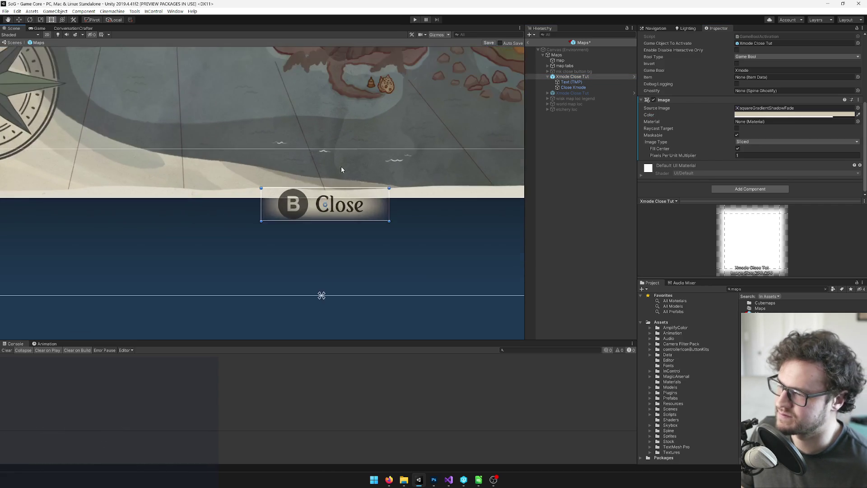
pyautogui.moveTo(392, 201); pyautogui.dragTo(398, 203)
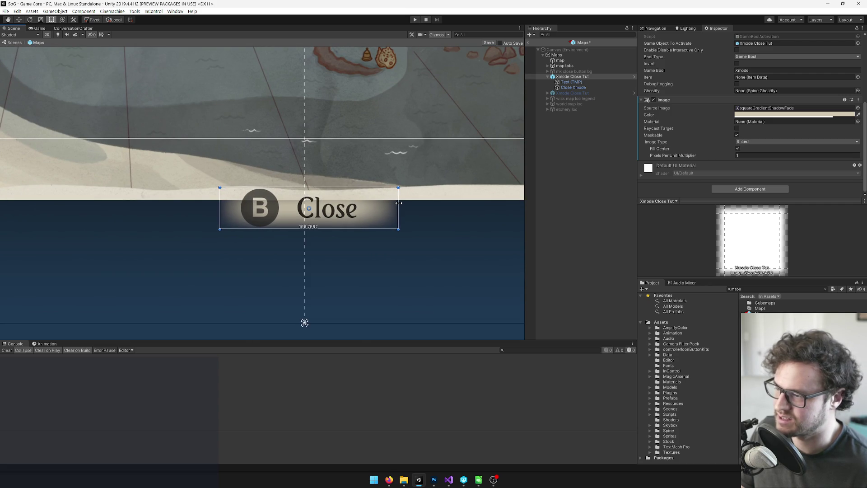
pyautogui.moveTo(346, 228); pyautogui.dragTo(347, 234)
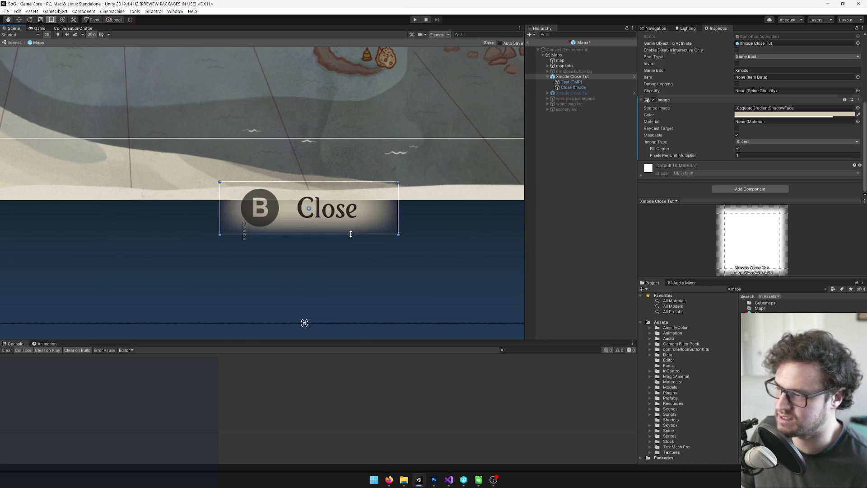
# Move the B icon to Pos X 32.32 and save the scene.
pyautogui.click(564, 88)
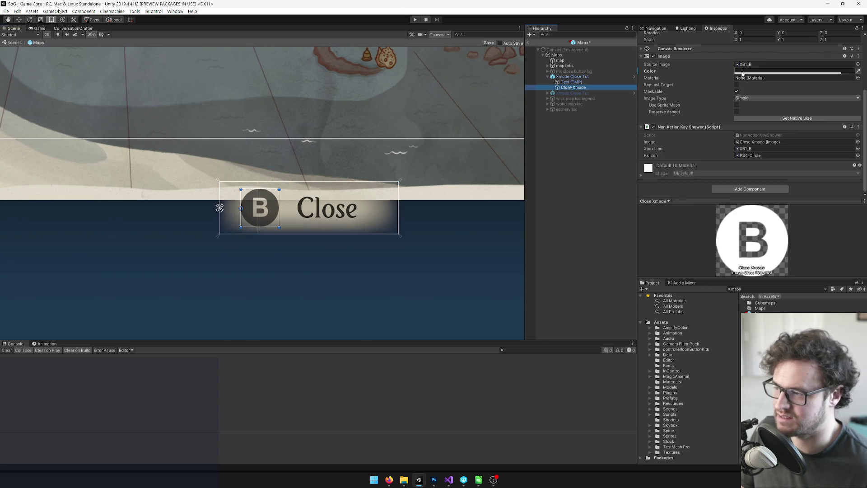
pyautogui.scroll(4, 745, 90)
pyautogui.click(743, 67)
pyautogui.moveTo(743, 66); pyautogui.dragTo(769, 66)
pyautogui.moveTo(410, 137); pyautogui.dragTo(394, 149)
pyautogui.scroll(-5, 395, 149)
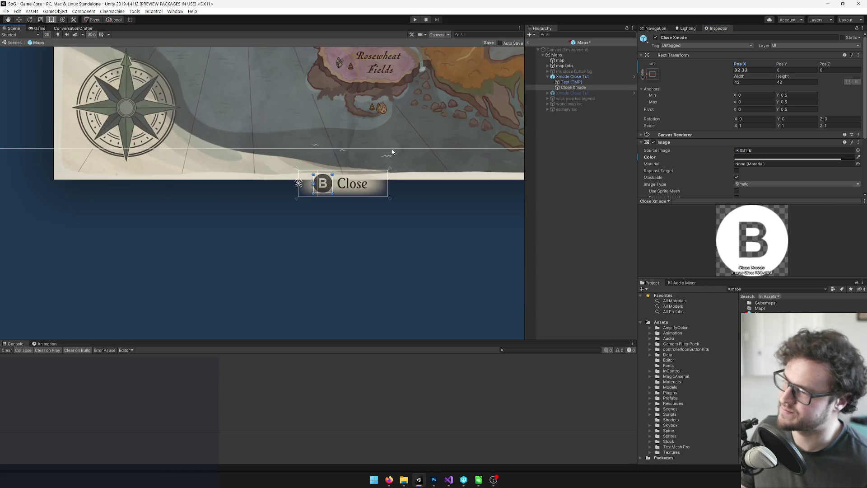
pyautogui.scroll(1, 354, 134)
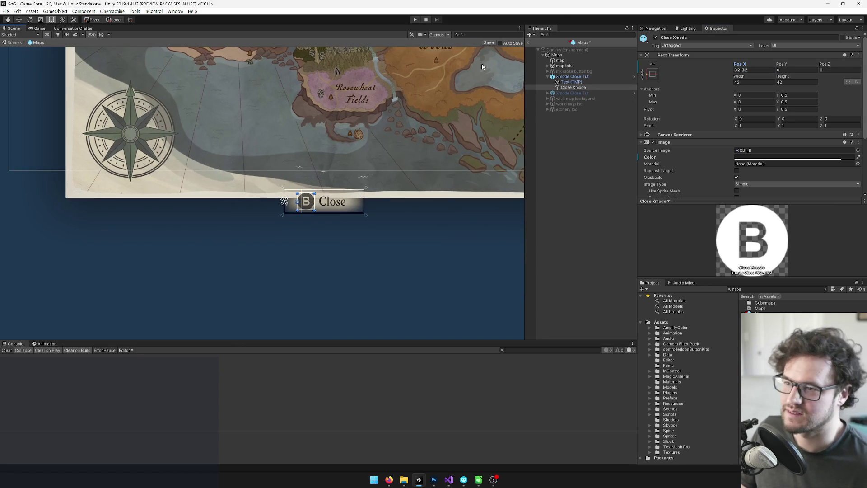
pyautogui.click(488, 42)
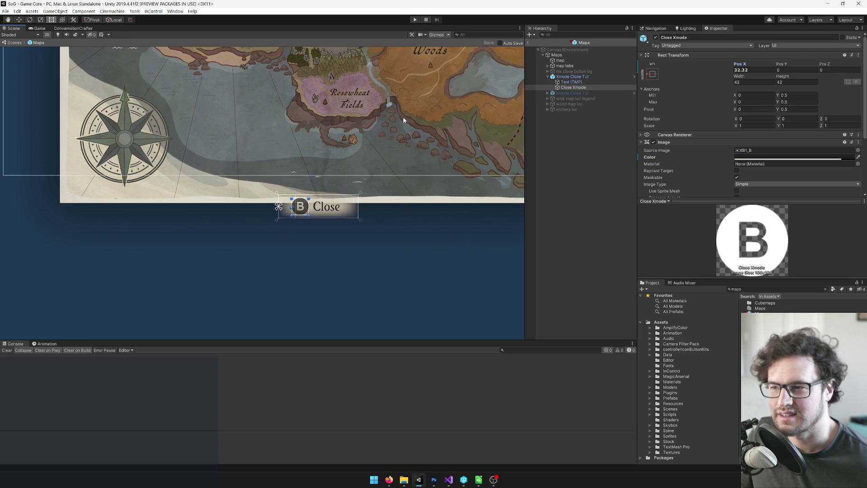
# Collapse Xmode Close Tut's children and reselect the prompt.
pyautogui.click(587, 77)
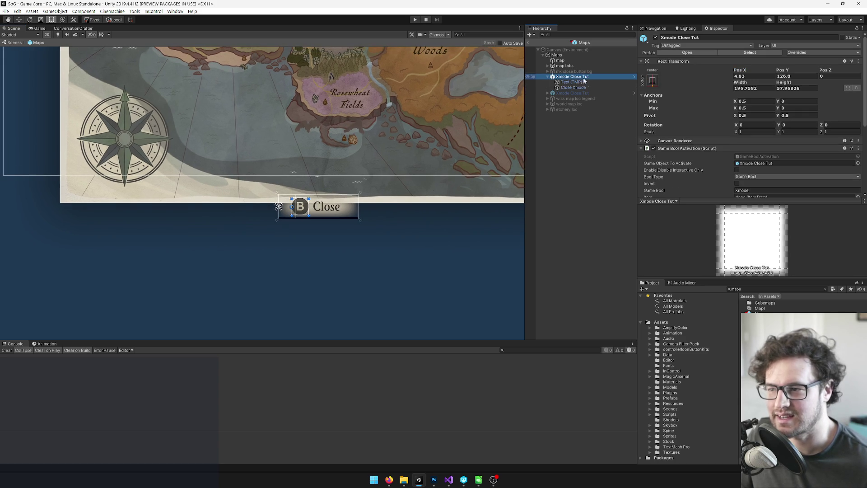
pyautogui.click(547, 77)
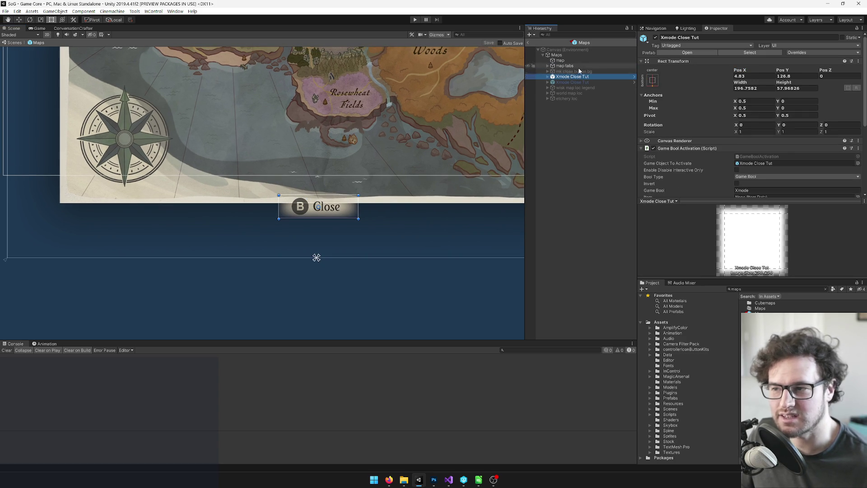
pyautogui.click(568, 66)
pyautogui.click(577, 77)
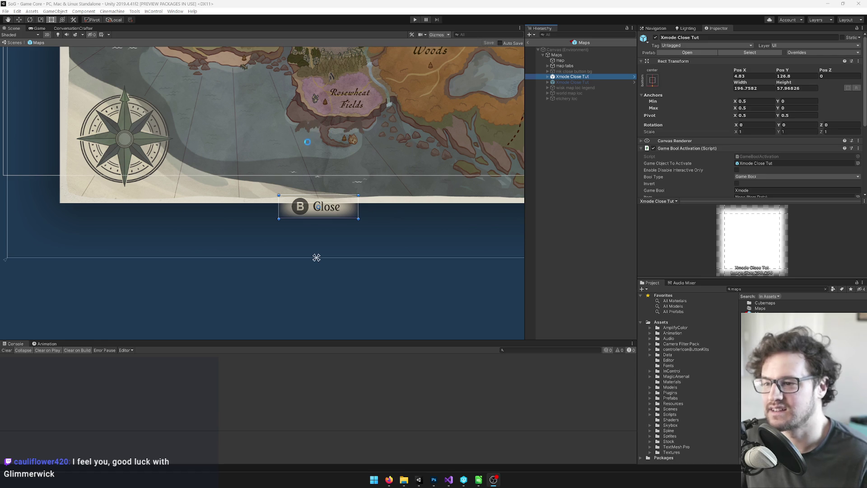
# Re-enable the old mk close button bg and save the scene.
pyautogui.scroll(1, 328, 158)
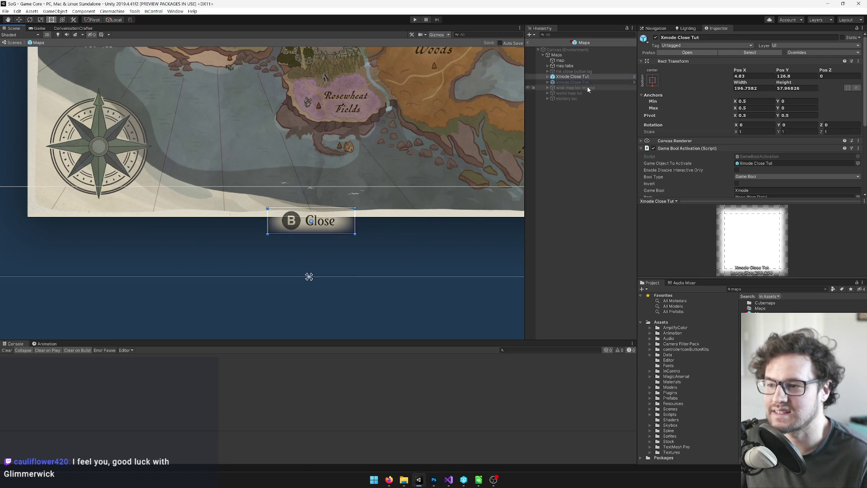
pyautogui.doubleClick(570, 76)
pyautogui.doubleClick(570, 71)
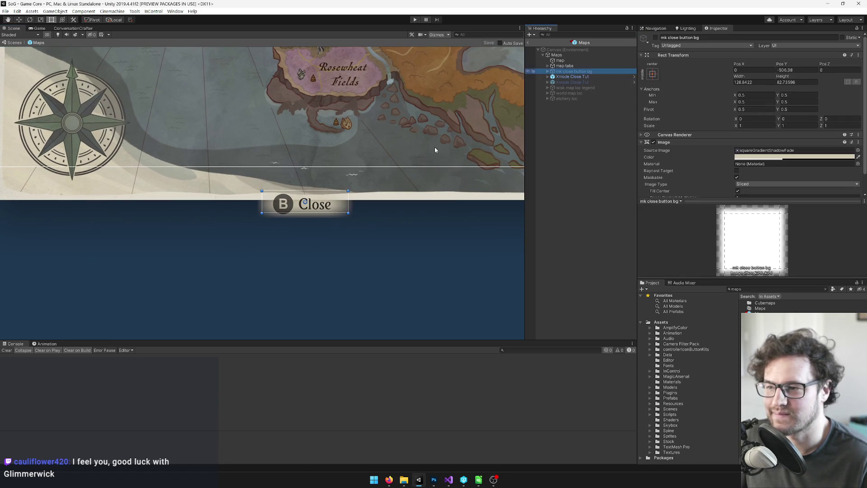
pyautogui.click(655, 38)
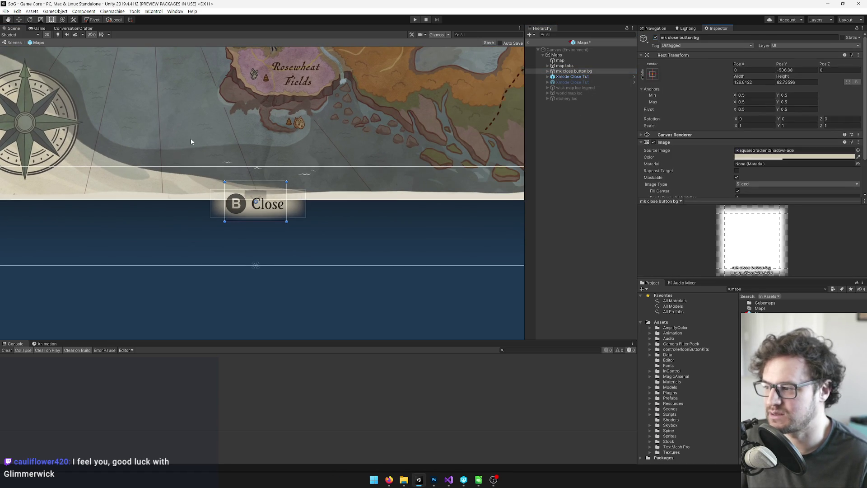
pyautogui.scroll(2, 190, 138)
pyautogui.click(492, 43)
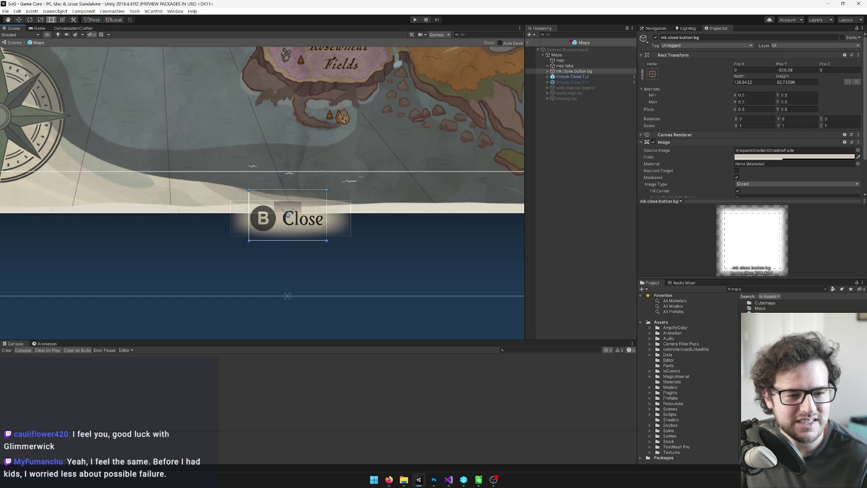
# Pan the map view down and select the Xmode Close Tut prompt.
pyautogui.hotkey('alt', 'Tab')
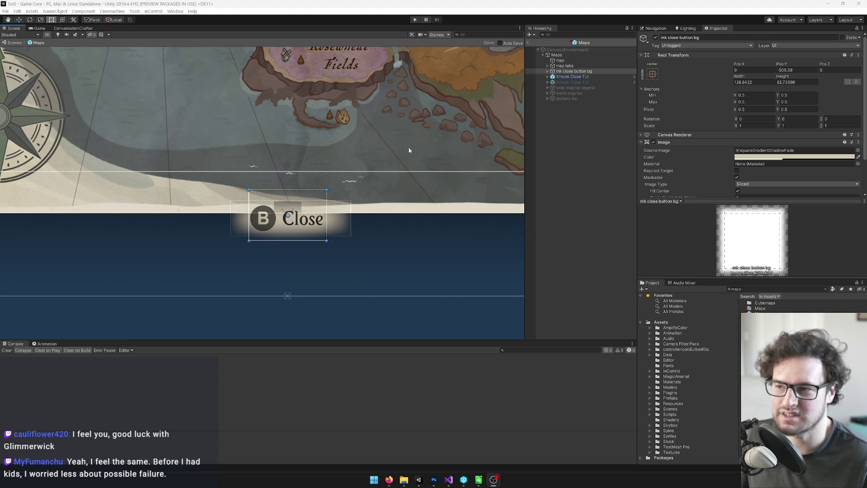
pyautogui.moveTo(347, 113); pyautogui.dragTo(344, 139)
pyautogui.scroll(-4, 358, 140)
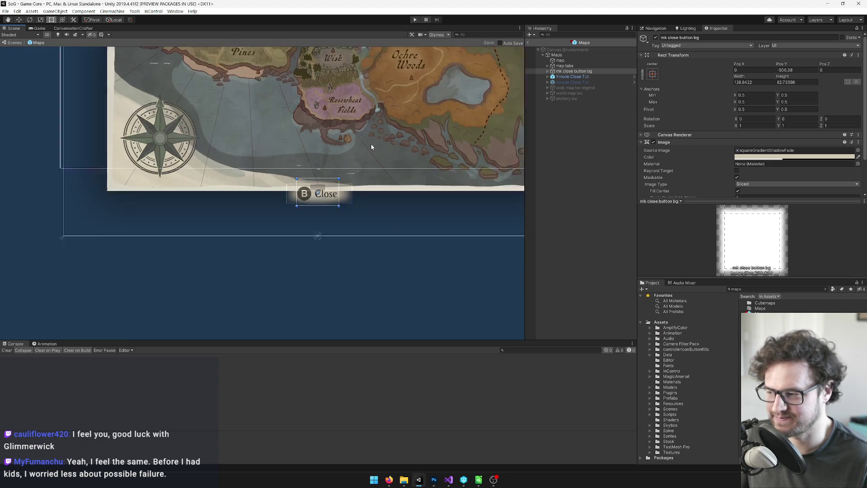
pyautogui.scroll(2, 377, 149)
pyautogui.click(572, 76)
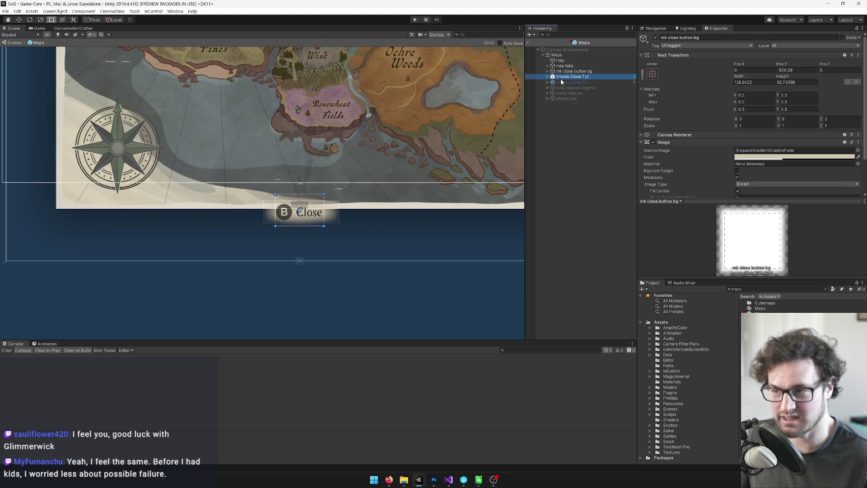
# Paste Xmode Close Tut's Game Bool Activation onto mk close button bg, targeting itself with Invert on.
pyautogui.rightClick(694, 149)
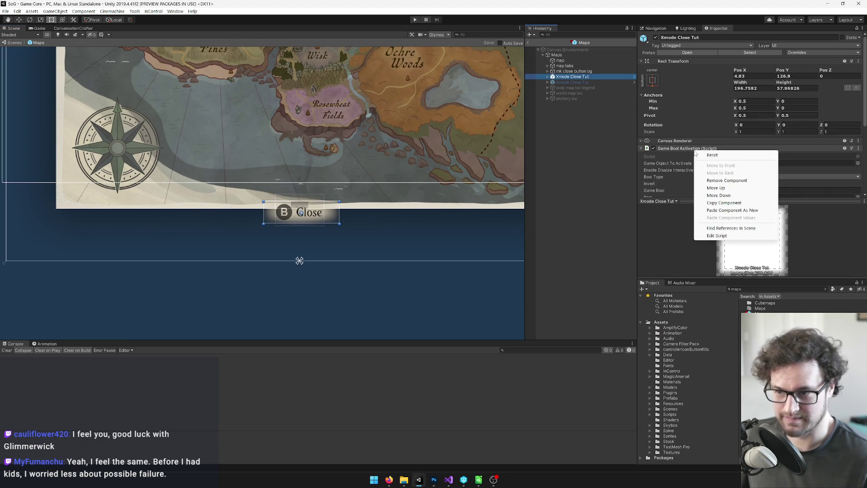
pyautogui.click(723, 202)
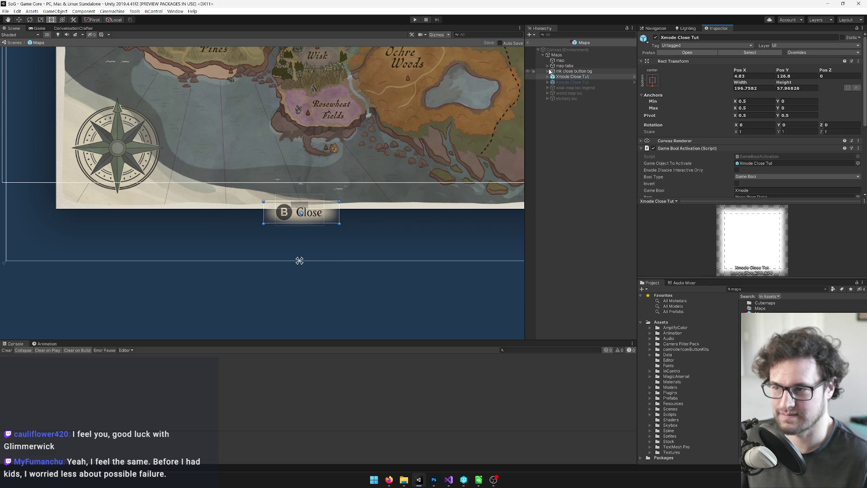
pyautogui.click(573, 71)
pyautogui.scroll(-3, 806, 144)
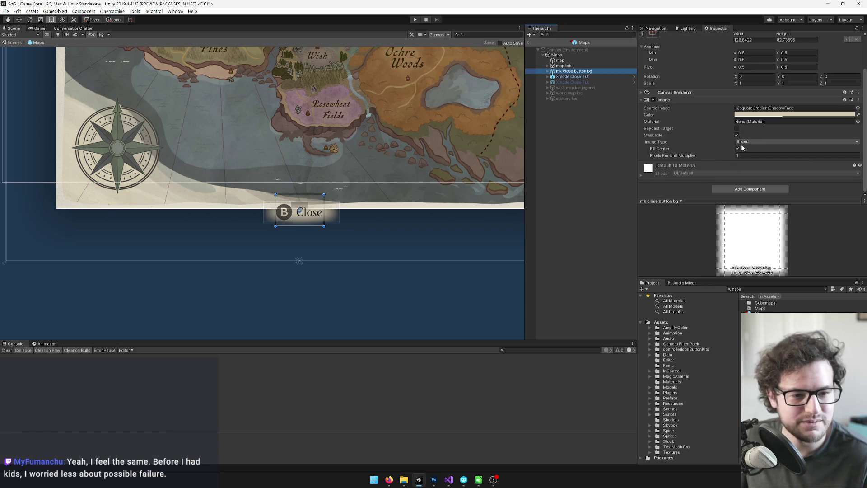
pyautogui.click(857, 100)
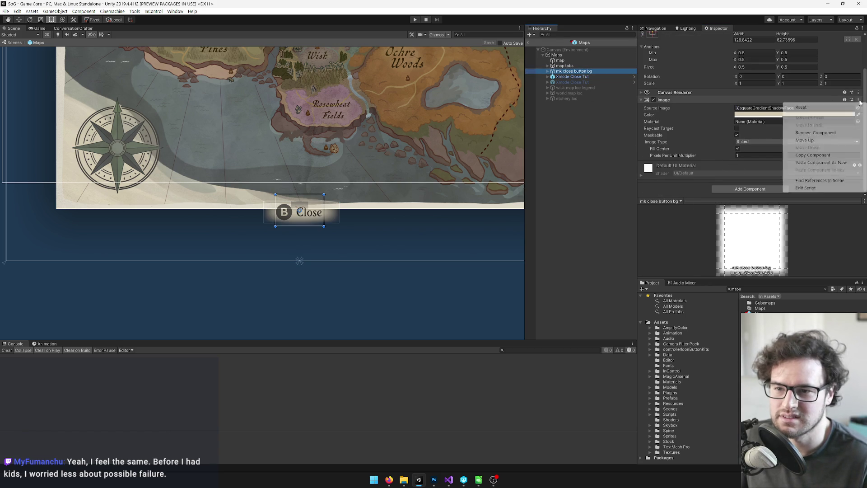
pyautogui.click(820, 162)
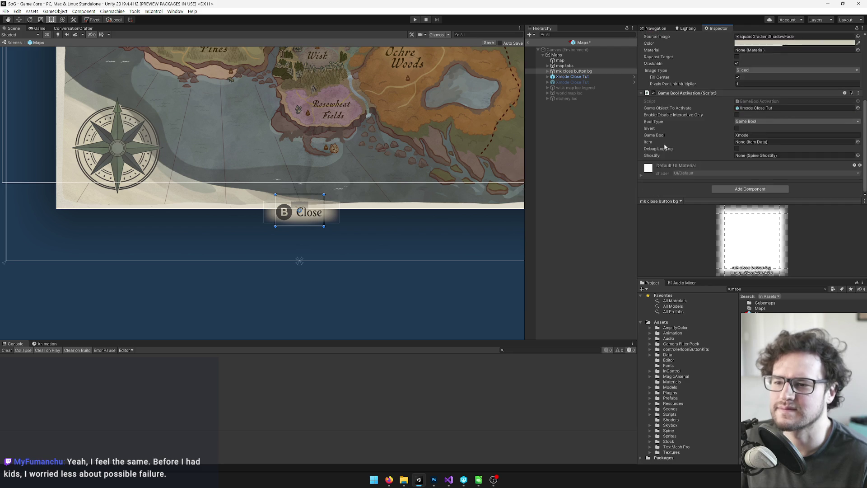
pyautogui.scroll(2, 315, 123)
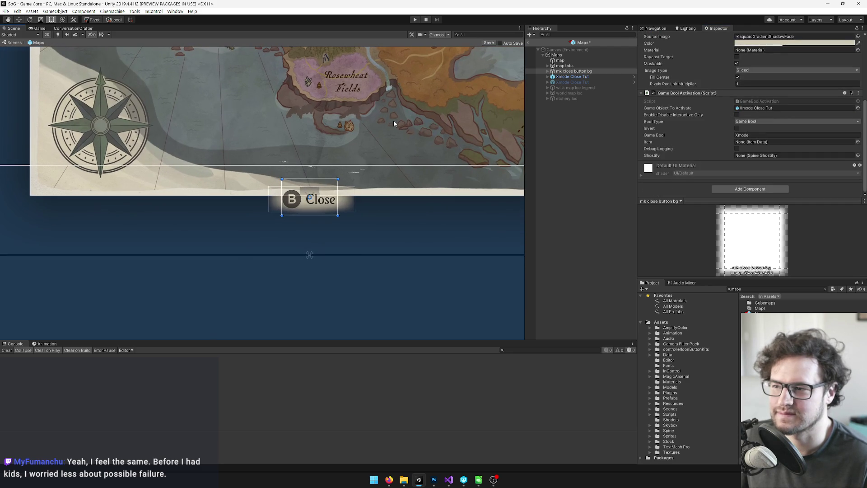
pyautogui.moveTo(574, 71); pyautogui.dragTo(750, 107)
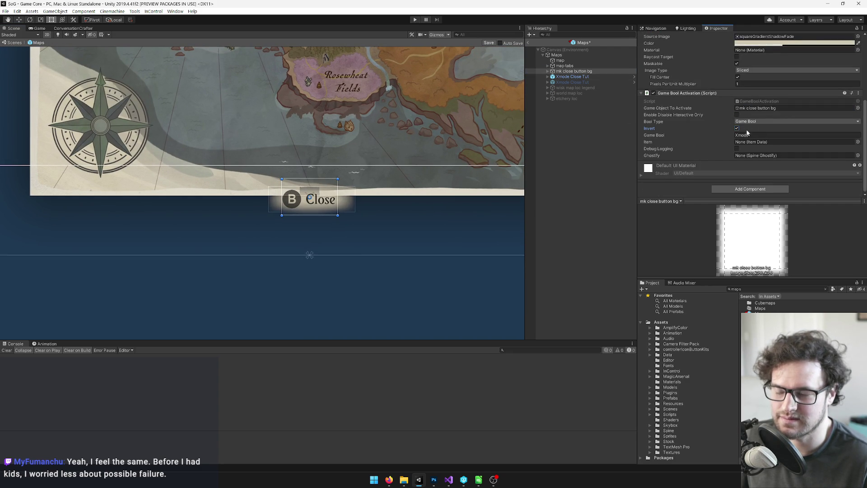
pyautogui.scroll(2, 349, 157)
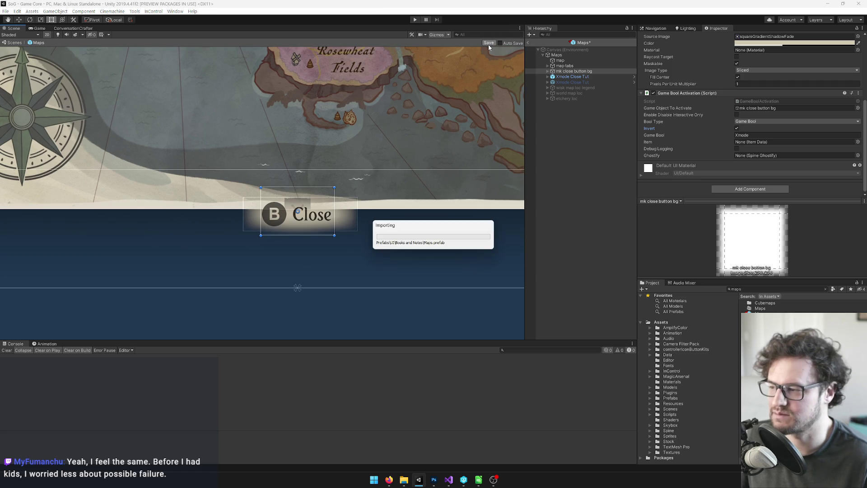
# Leave the Maps prefab and start Play mode in the Game view.
pyautogui.click(527, 42)
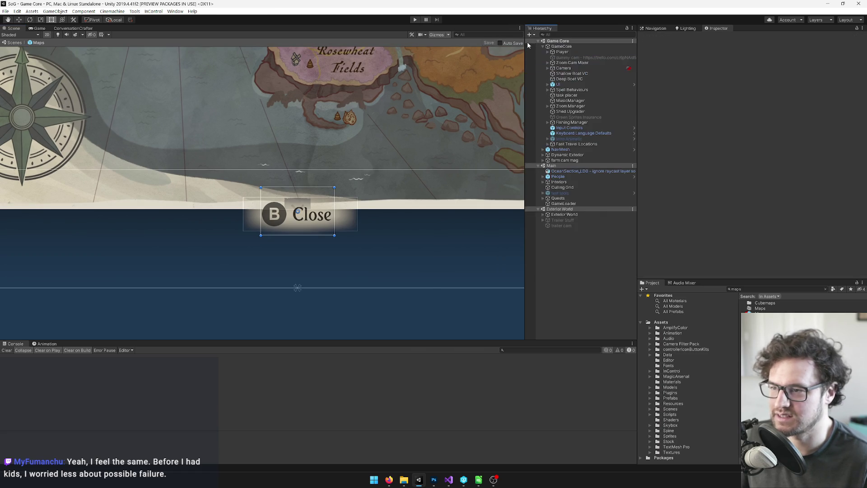
pyautogui.click(43, 28)
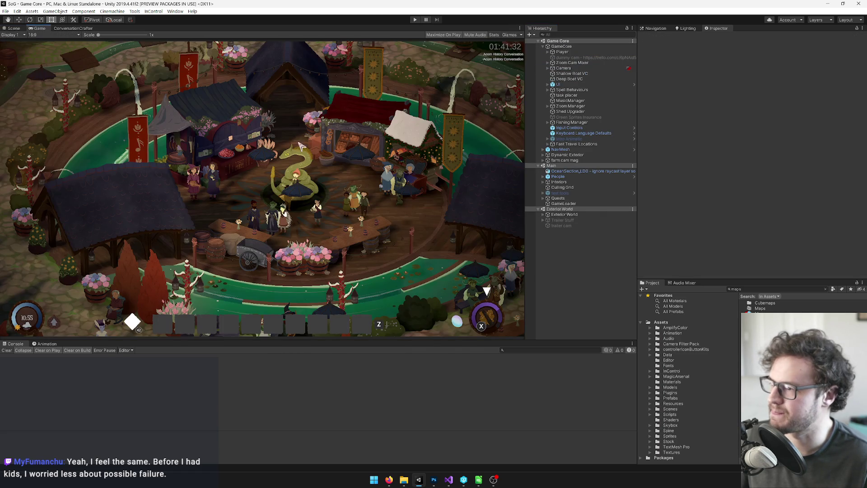
pyautogui.click(416, 20)
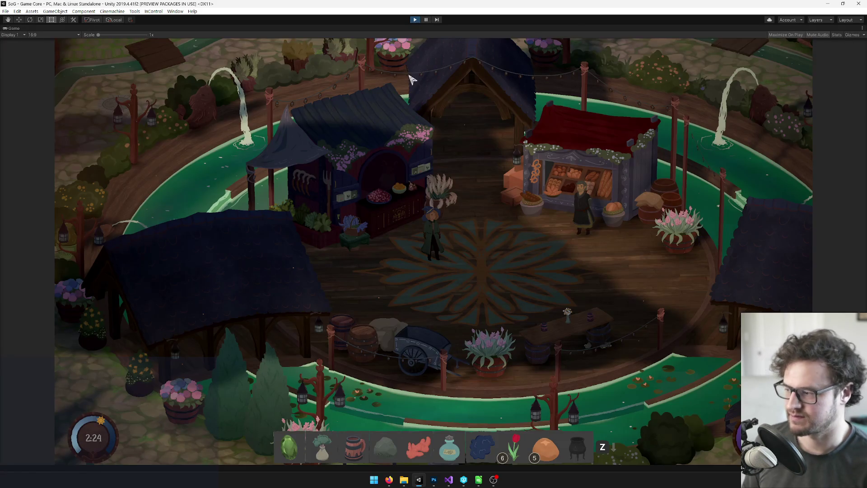
# Open the in-game map and cycle its pages forward and back to Wisk, walking toward the villager in between.
pyautogui.press('Escape')
pyautogui.press('Escape')
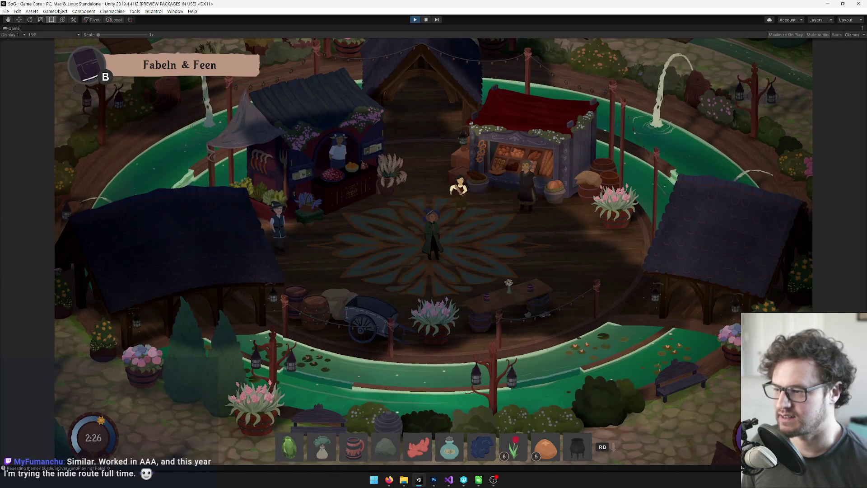
pyautogui.press('m')
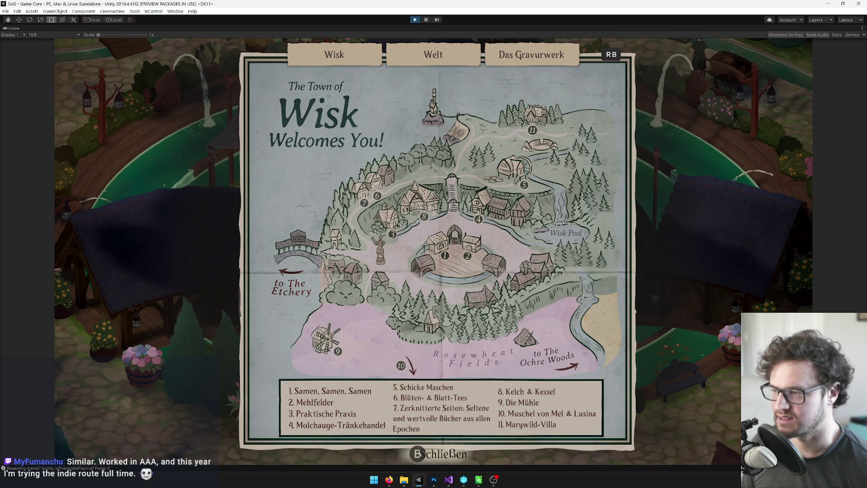
pyautogui.press('Tab')
pyautogui.press('Tab')
pyautogui.press('Escape')
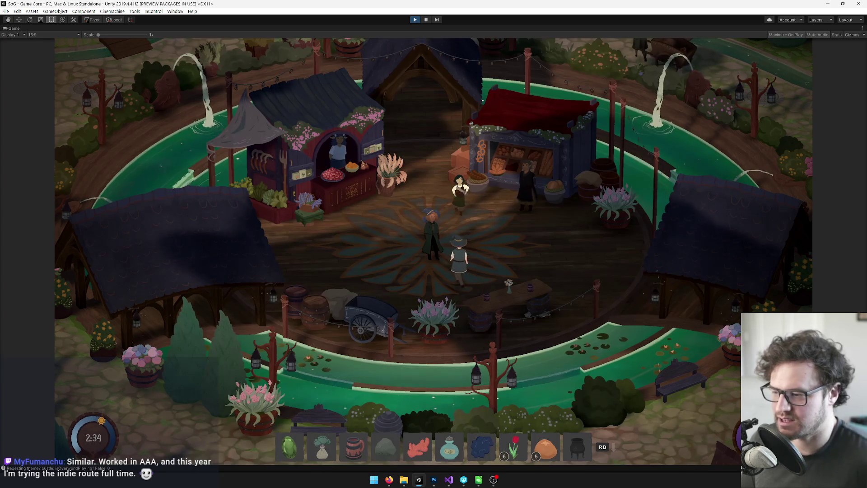
pyautogui.press('a')
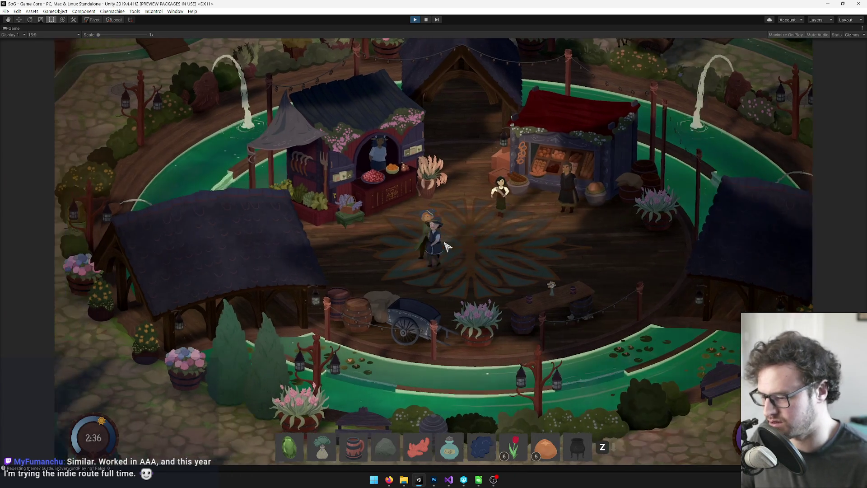
pyautogui.press('m')
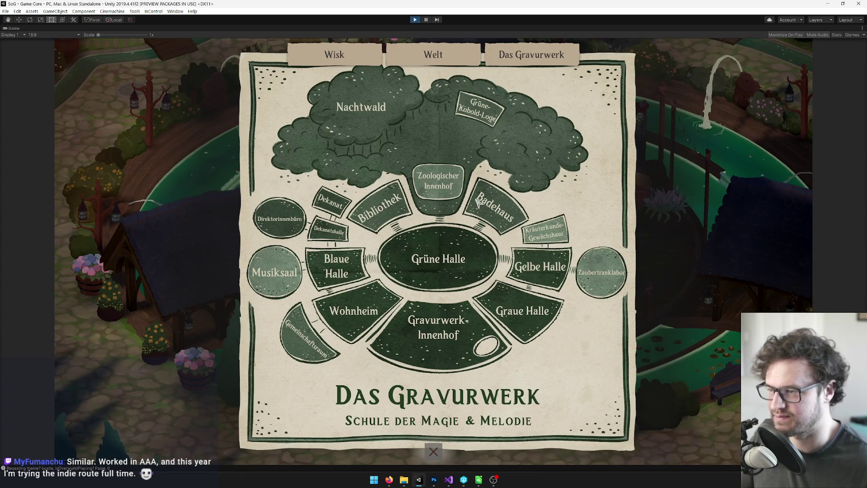
pyautogui.hotkey('shift', 'Tab')
pyautogui.hotkey('shift', 'Tab')
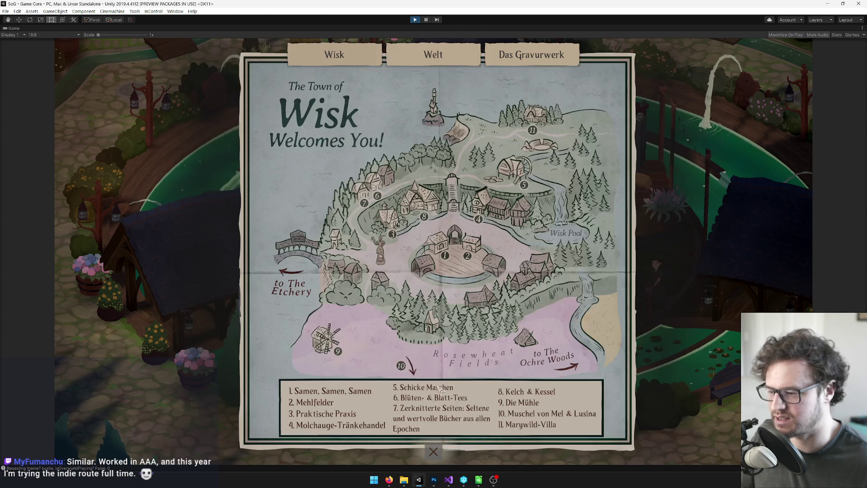
pyautogui.press('Escape')
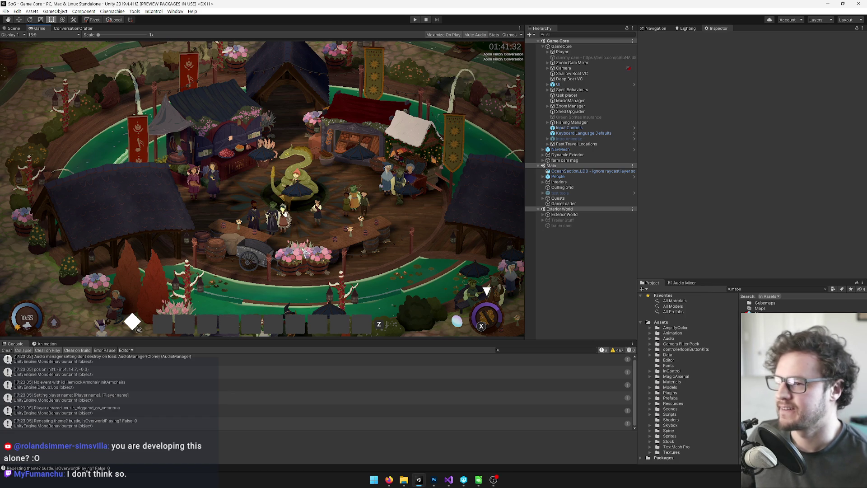
# Reopen the Maps prefab from the Project window for editing.
pyautogui.doubleClick(760, 308)
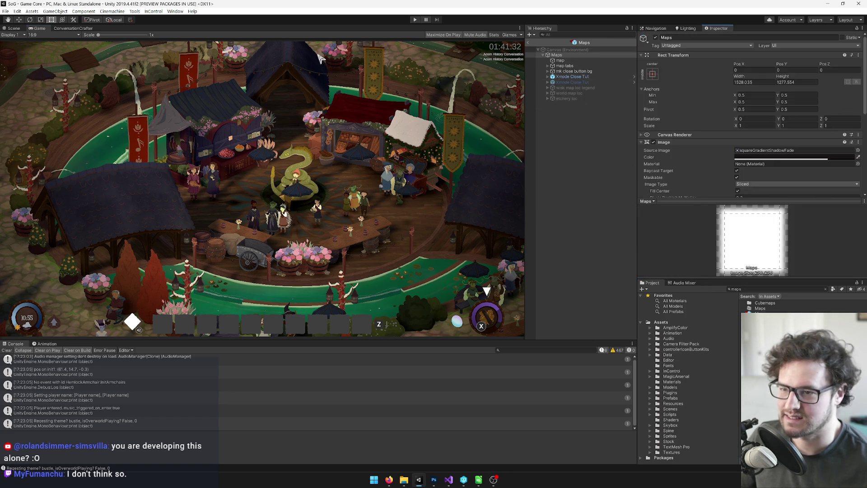
# Select the Close text under Xmode Close Tut and drag its box edges rightward.
pyautogui.click(14, 28)
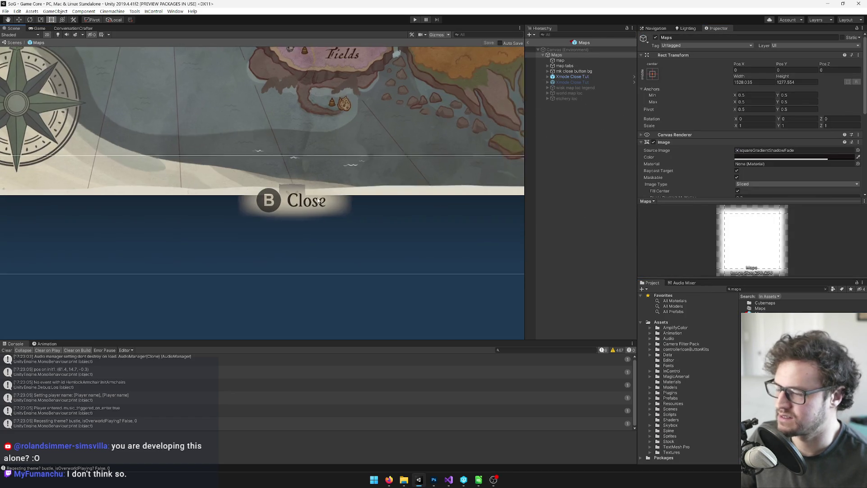
pyautogui.click(546, 71)
pyautogui.click(548, 77)
pyautogui.click(571, 83)
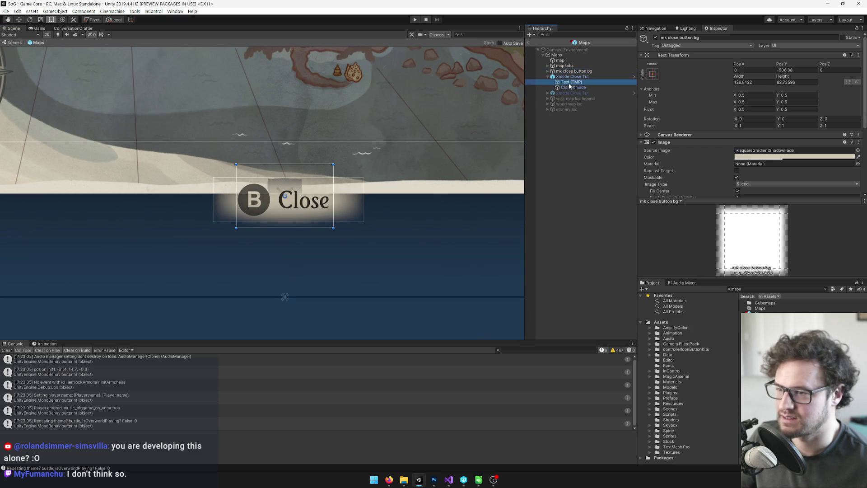
pyautogui.moveTo(238, 206); pyautogui.dragTo(267, 206)
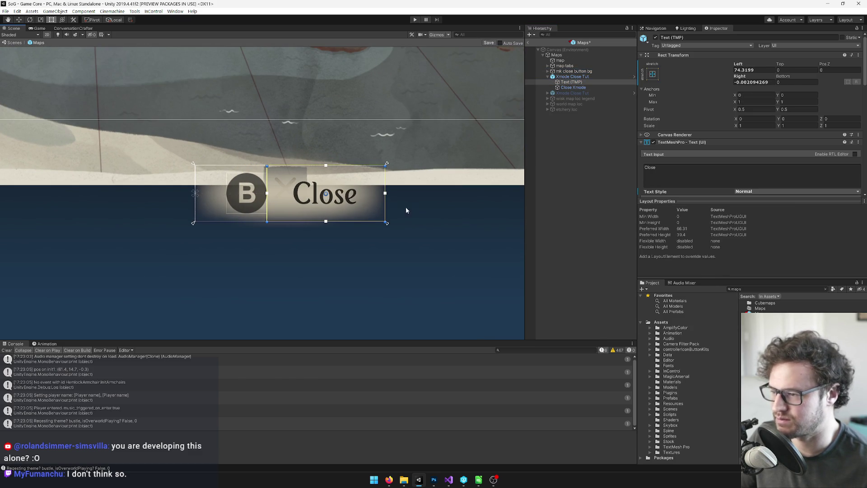
pyautogui.moveTo(386, 204); pyautogui.dragTo(401, 205)
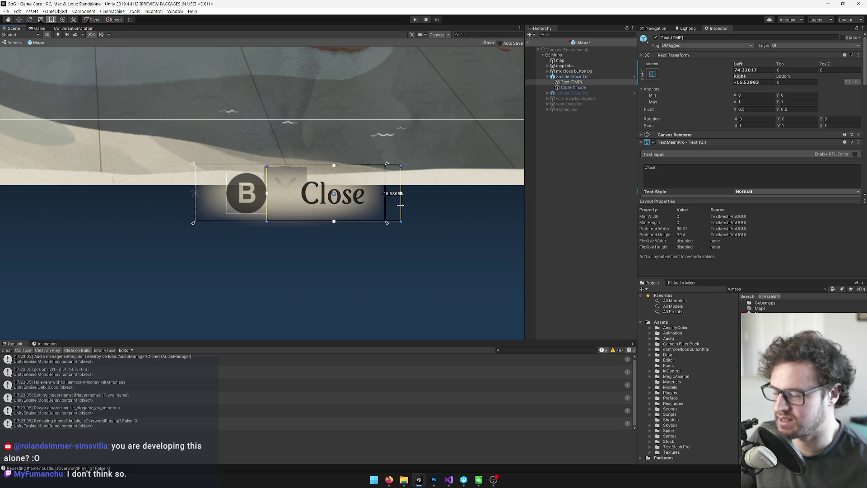
pyautogui.scroll(-3, 420, 216)
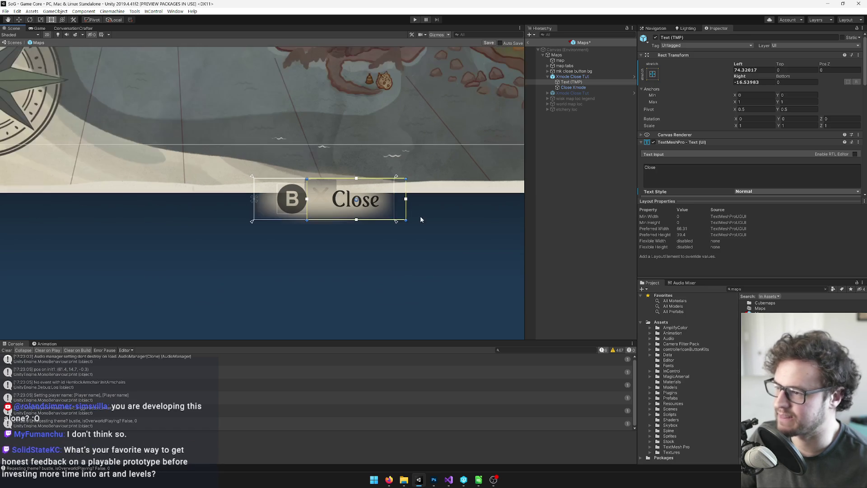
pyautogui.scroll(2, 453, 245)
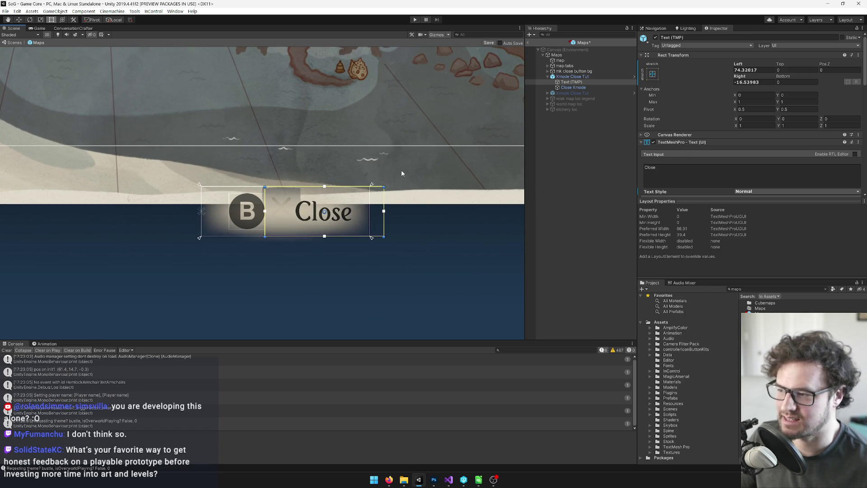
pyautogui.scroll(-4, 422, 159)
pyautogui.scroll(3, 437, 182)
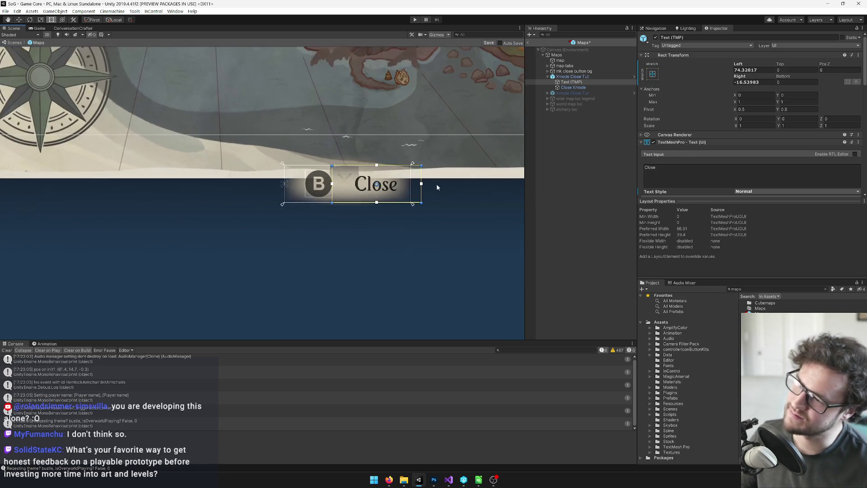
# Pull the text box's right edge inward to a Right offset of -17.42 and save the Maps prefab.
pyautogui.moveTo(423, 192)
pyautogui.mouseDown()
pyautogui.moveTo(408, 193)
pyautogui.moveTo(430, 190)
pyautogui.mouseUp()
pyautogui.moveTo(431, 189); pyautogui.dragTo(421, 191)
pyautogui.scroll(-10, 421, 194)
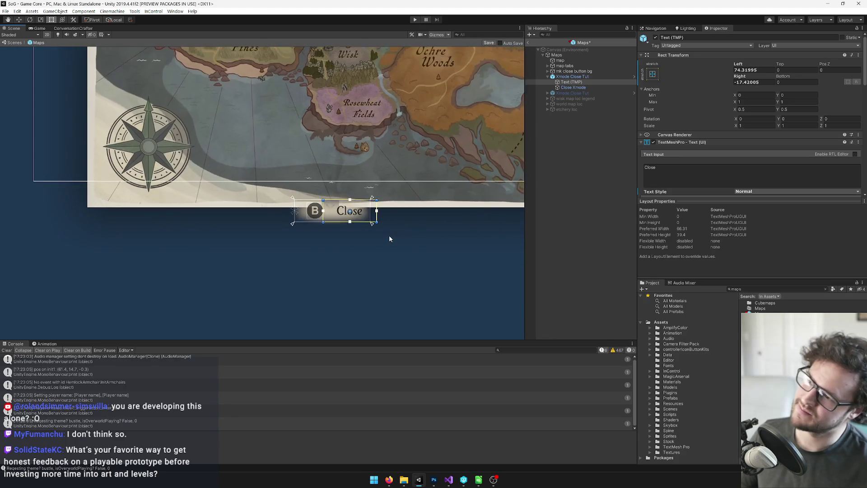
pyautogui.scroll(5, 371, 232)
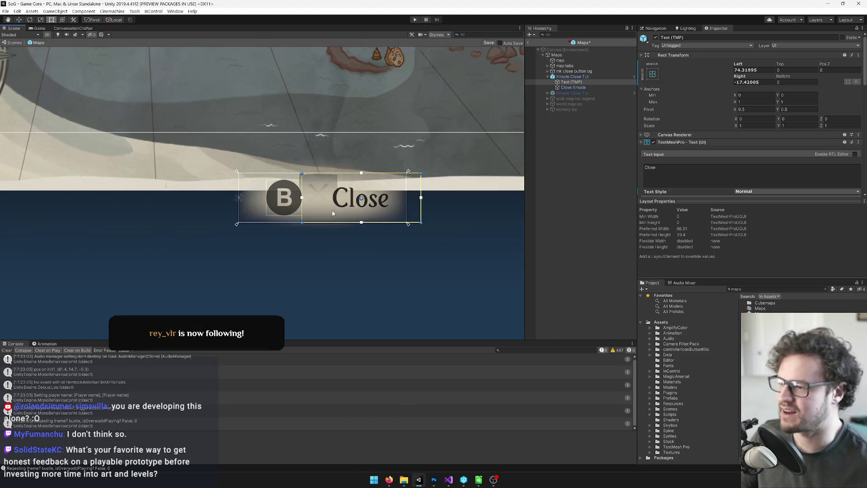
pyautogui.scroll(-3, 583, 171)
pyautogui.moveTo(420, 203); pyautogui.dragTo(415, 203)
pyautogui.scroll(-3, 753, 99)
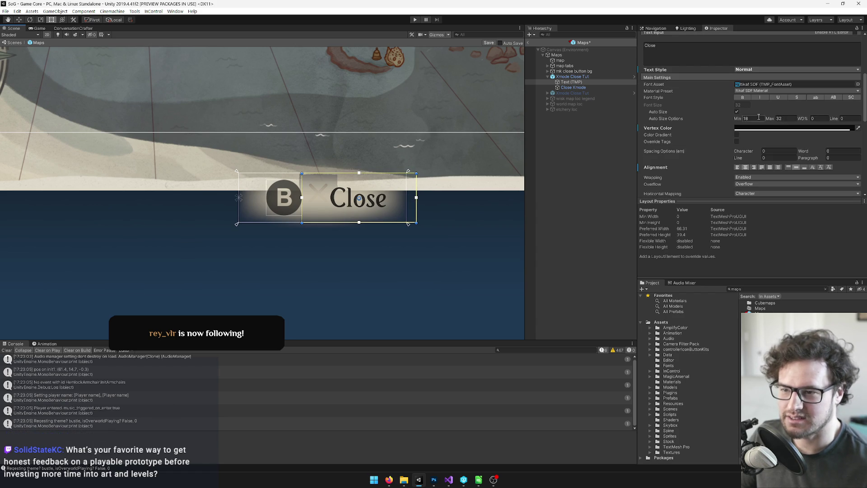
pyautogui.moveTo(383, 125); pyautogui.dragTo(381, 153)
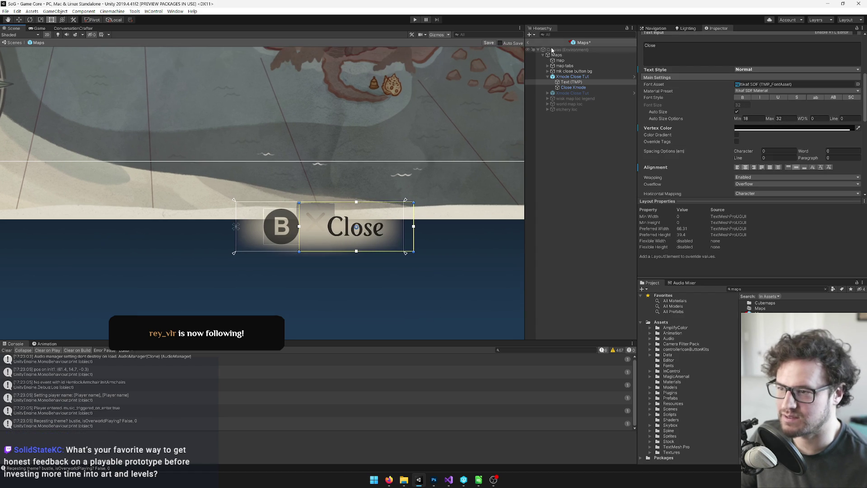
pyautogui.click(491, 43)
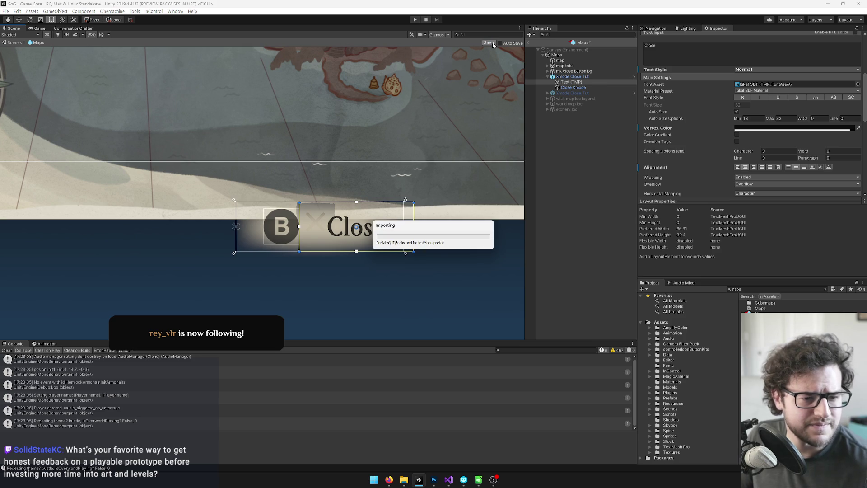